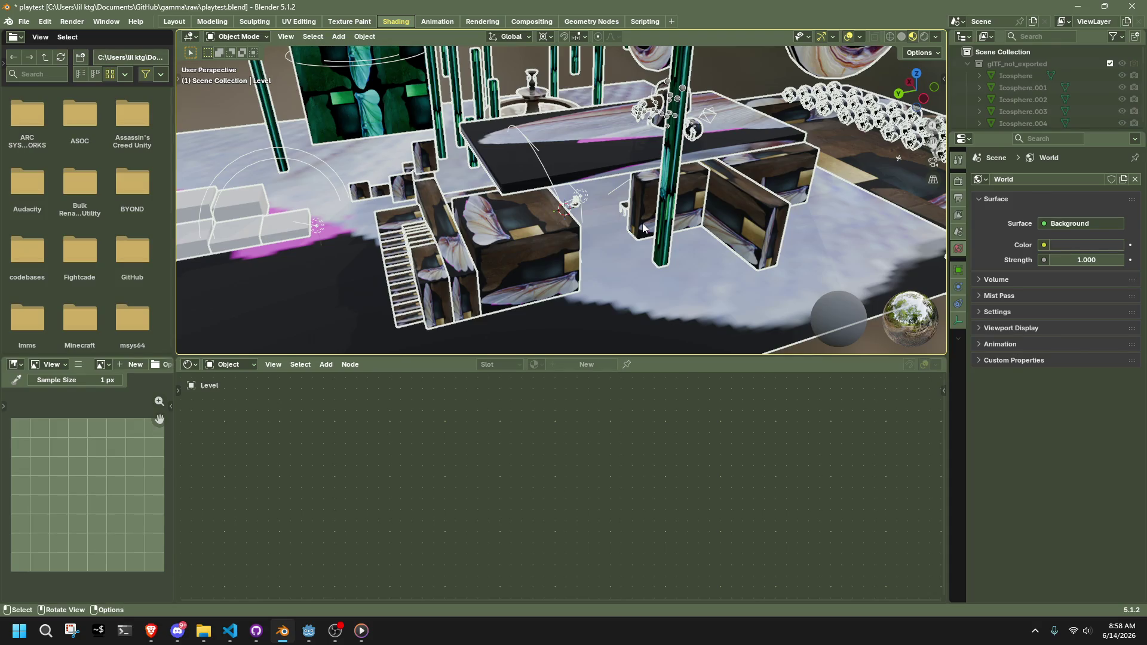
# Collapse gITF_not_exported, then delete the Level collection and undo the deletion
pyautogui.moveTo(643, 224)
pyautogui.mouseDown(button='middle')
pyautogui.moveTo(916, 218)
pyautogui.moveTo(206, 206)
pyautogui.moveTo(404, 198)
pyautogui.mouseUp(button='middle')
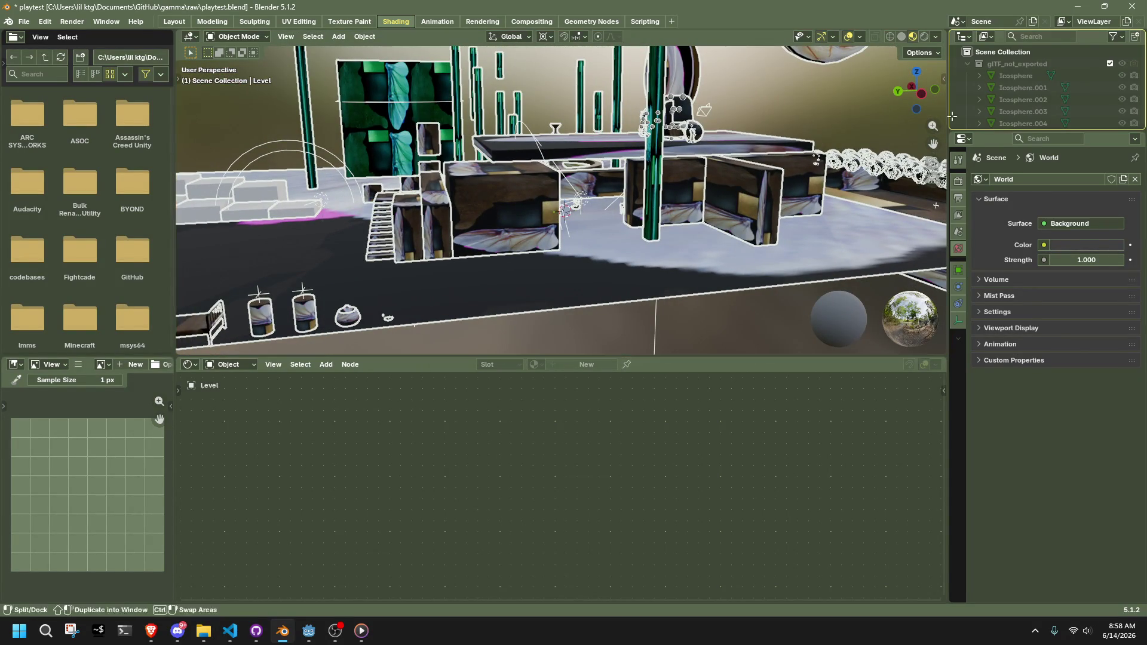
pyautogui.click(1057, 65)
pyautogui.click(966, 63)
pyautogui.click(1005, 76)
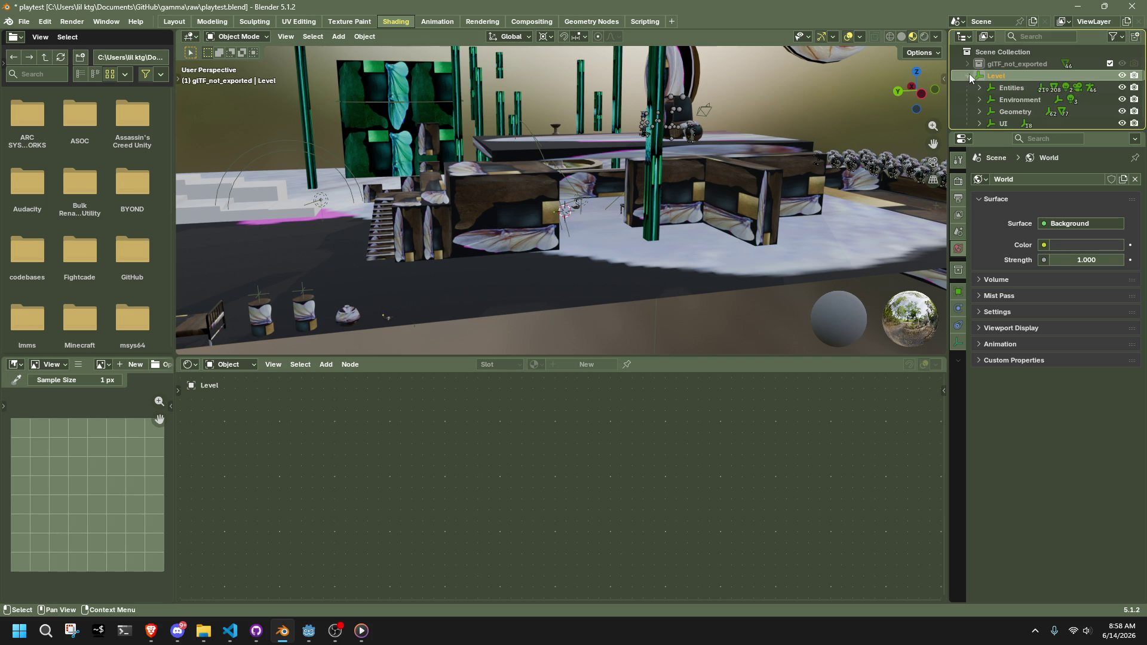
pyautogui.click(1016, 91)
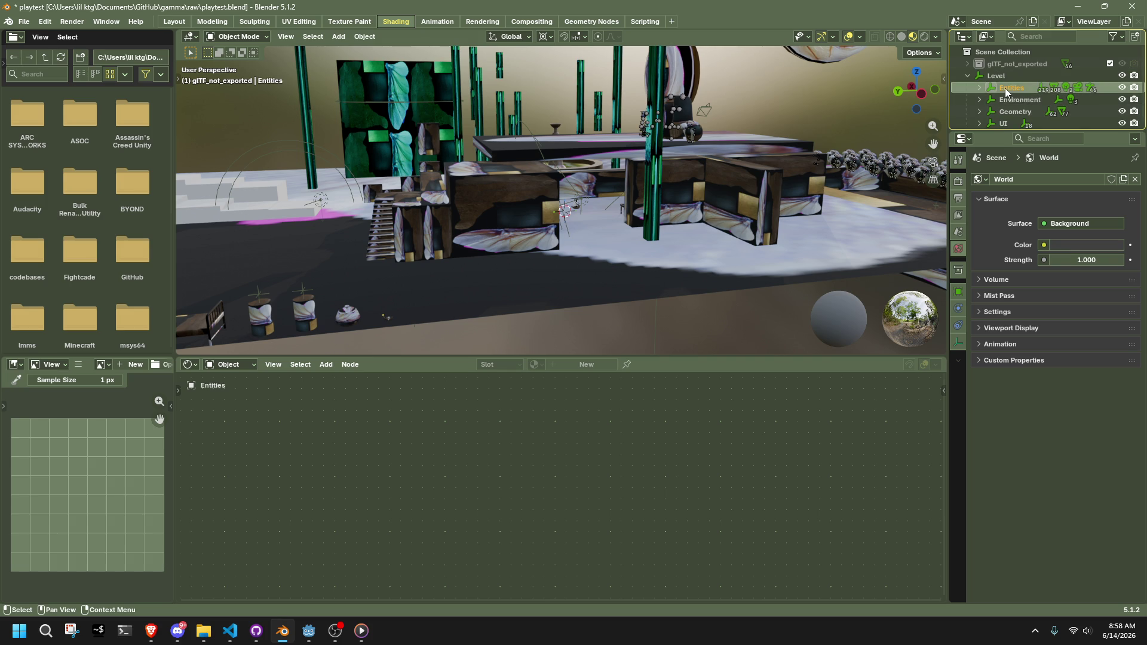
pyautogui.press('Delete')
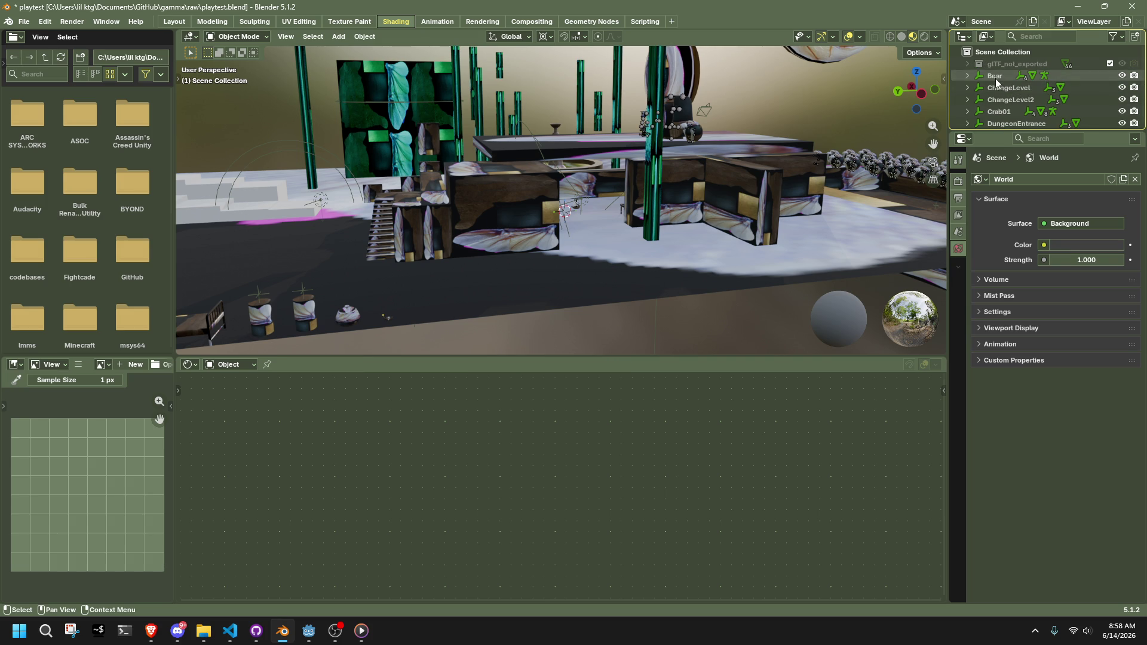
pyautogui.hotkey('ctrl', 'z')
# Expand Entities and the Bear object, and select its AnimationTree44 child
pyautogui.click(996, 77)
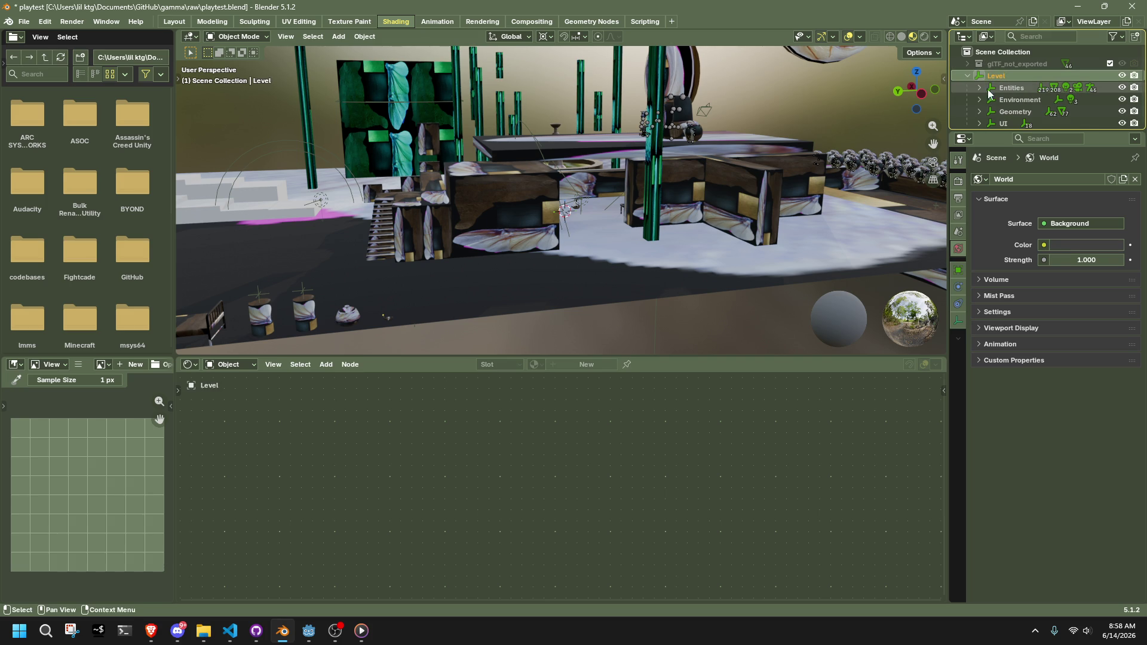
pyautogui.click(980, 87)
pyautogui.click(991, 99)
pyautogui.scroll(-2, 1011, 101)
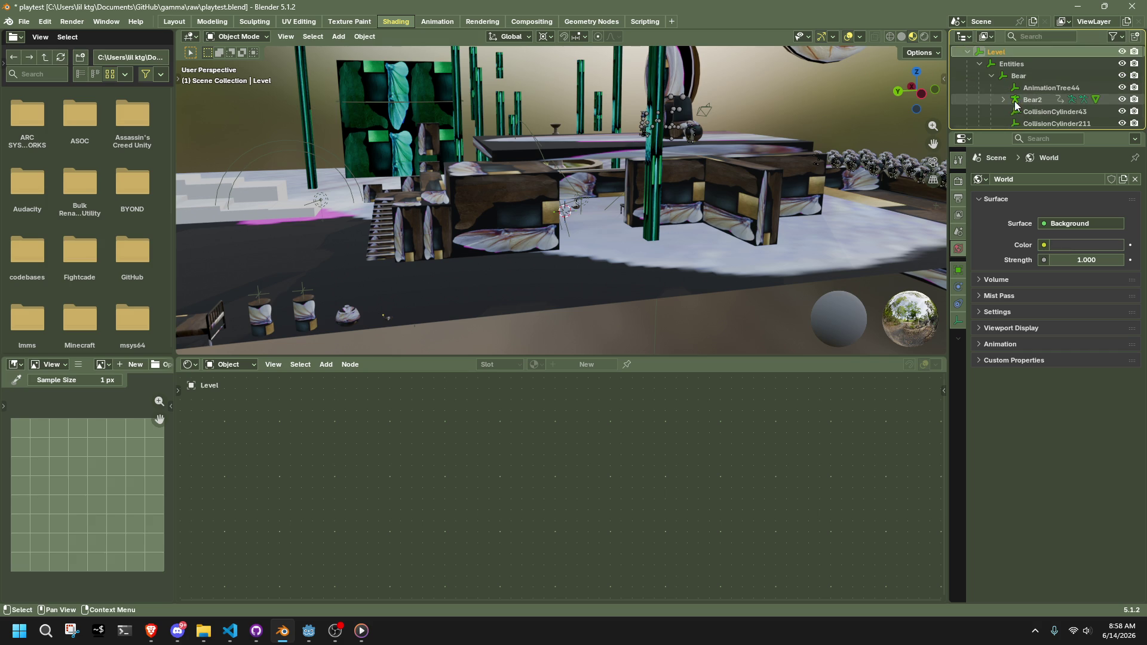
pyautogui.click(1033, 87)
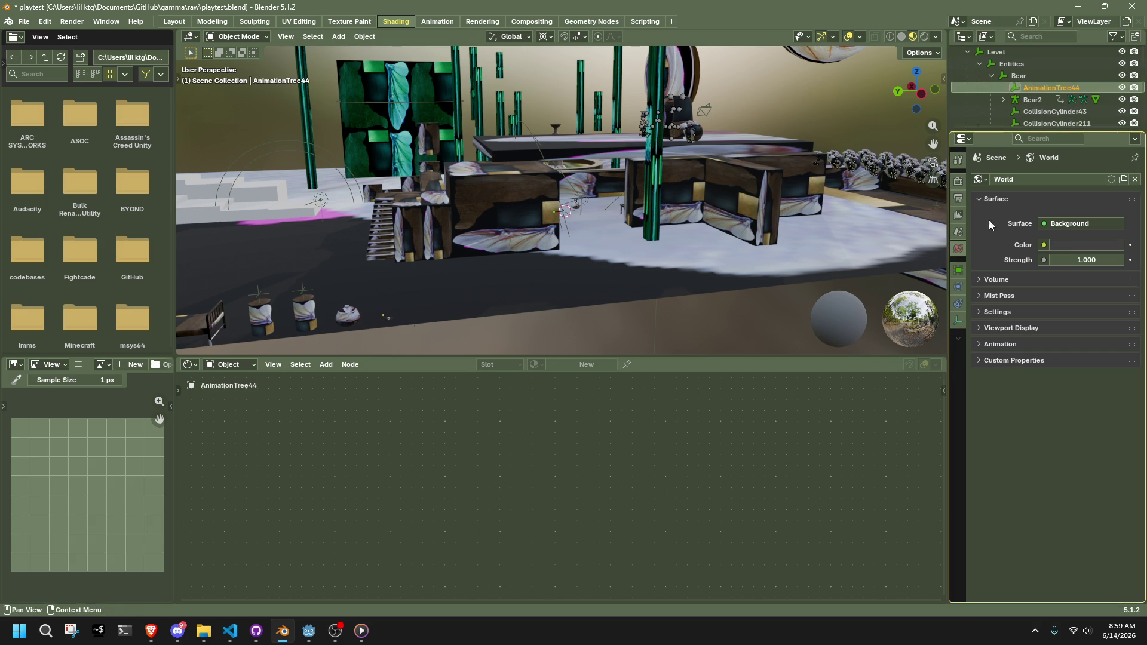
# Inspect AnimationTree44's object properties, expanding its custom properties and collections sections
pyautogui.click(959, 271)
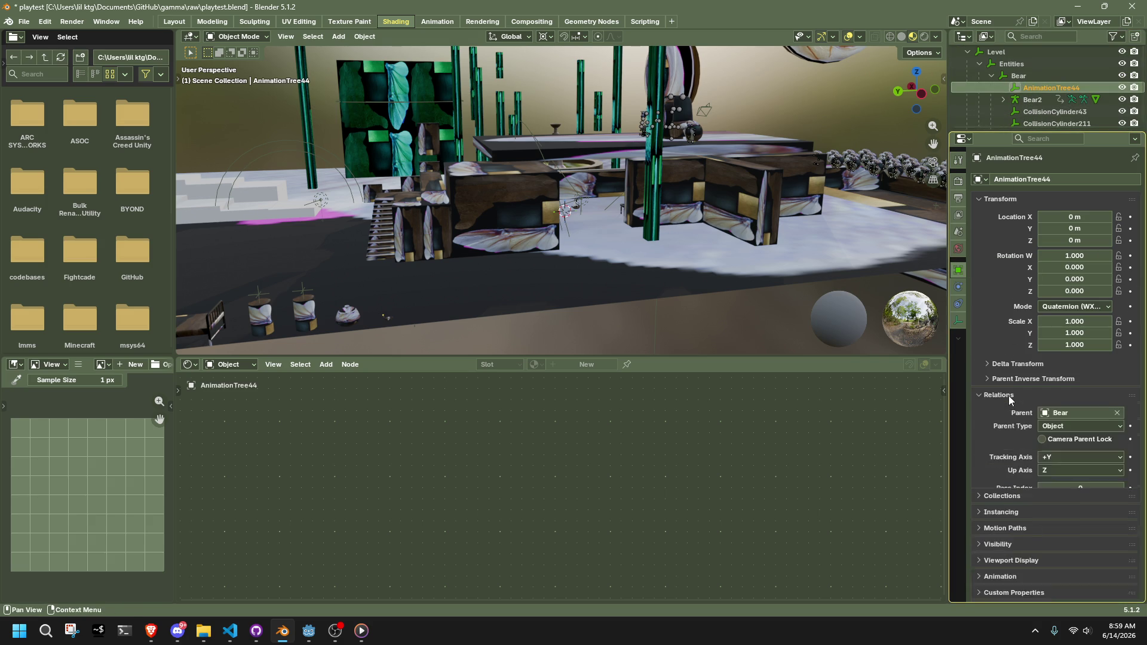
pyautogui.scroll(-1, 1015, 440)
pyautogui.click(1010, 595)
pyautogui.scroll(-1, 1015, 573)
pyautogui.moveTo(1012, 554); pyautogui.dragTo(1004, 467)
pyautogui.click(1005, 467)
pyautogui.scroll(-8, 1007, 470)
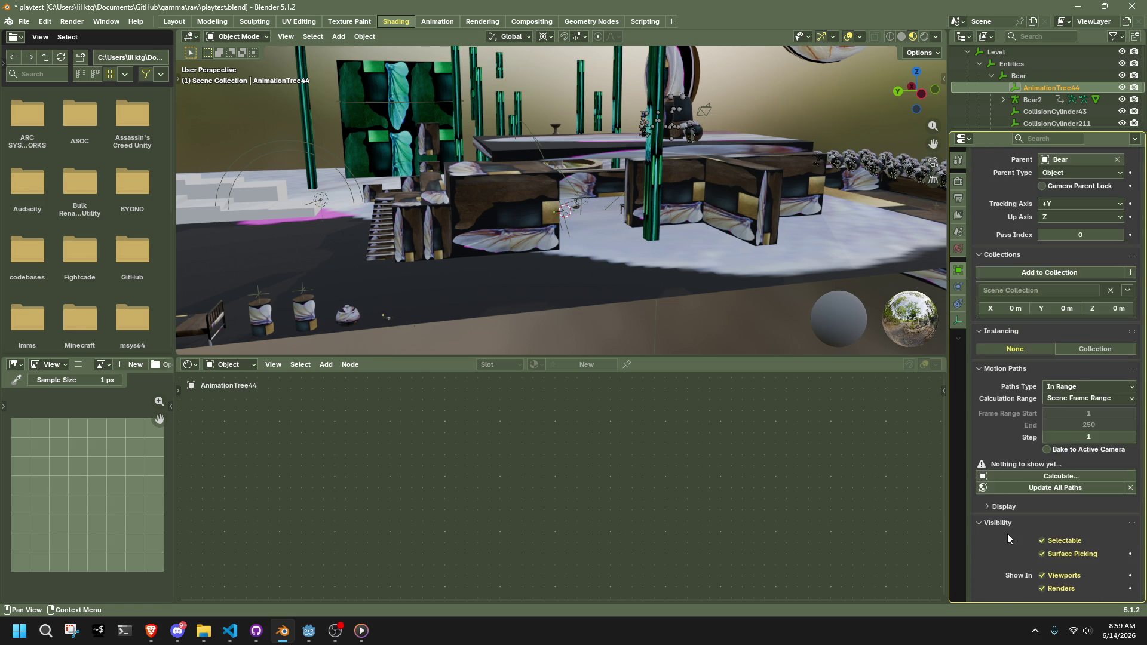
pyautogui.scroll(10, 1007, 533)
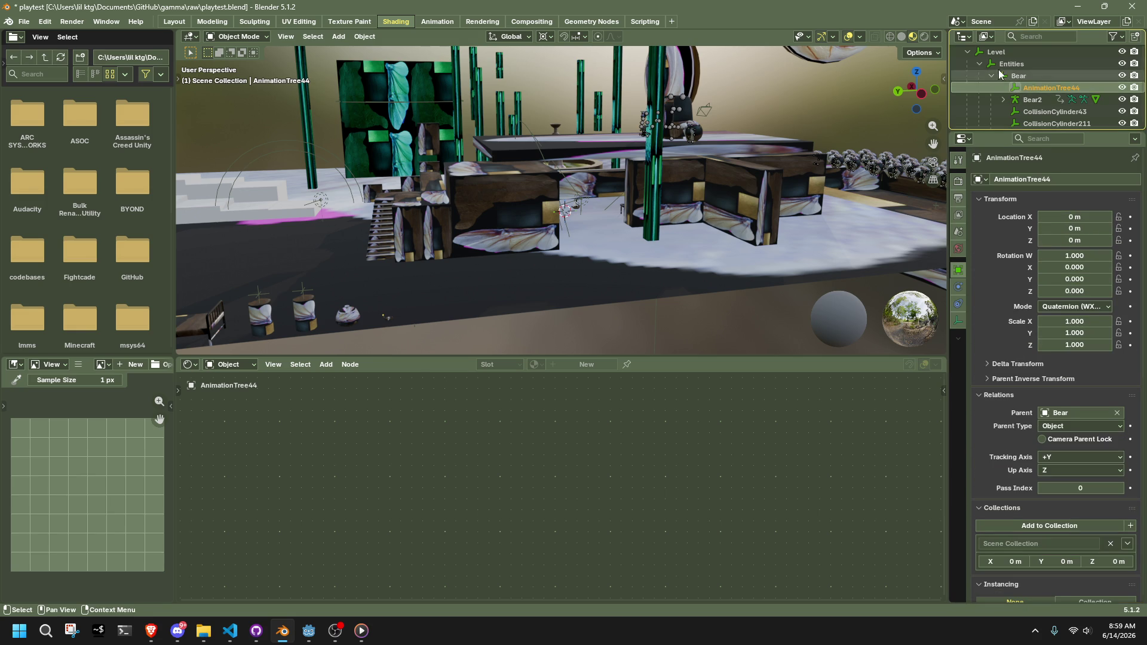
# Delete the Entities collection hierarchy, then expand Environment and select WorldEnvironment
pyautogui.rightClick(1014, 66)
pyautogui.click(993, 106)
pyautogui.click(1020, 89)
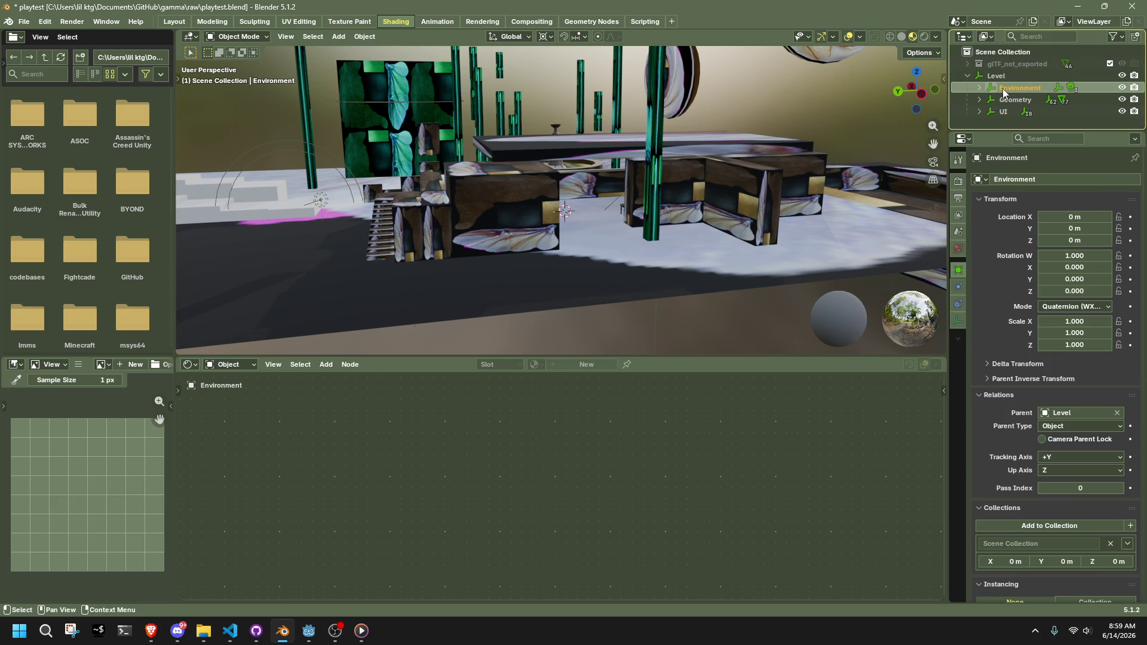
pyautogui.click(979, 88)
pyautogui.scroll(-2, 1007, 92)
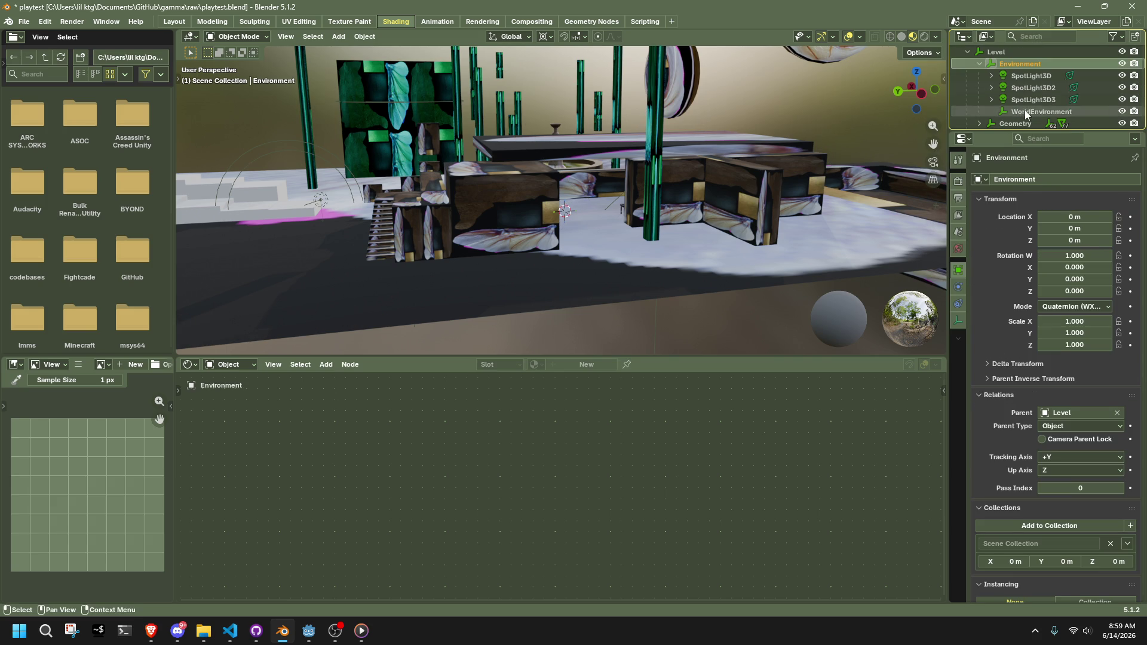
pyautogui.click(1023, 110)
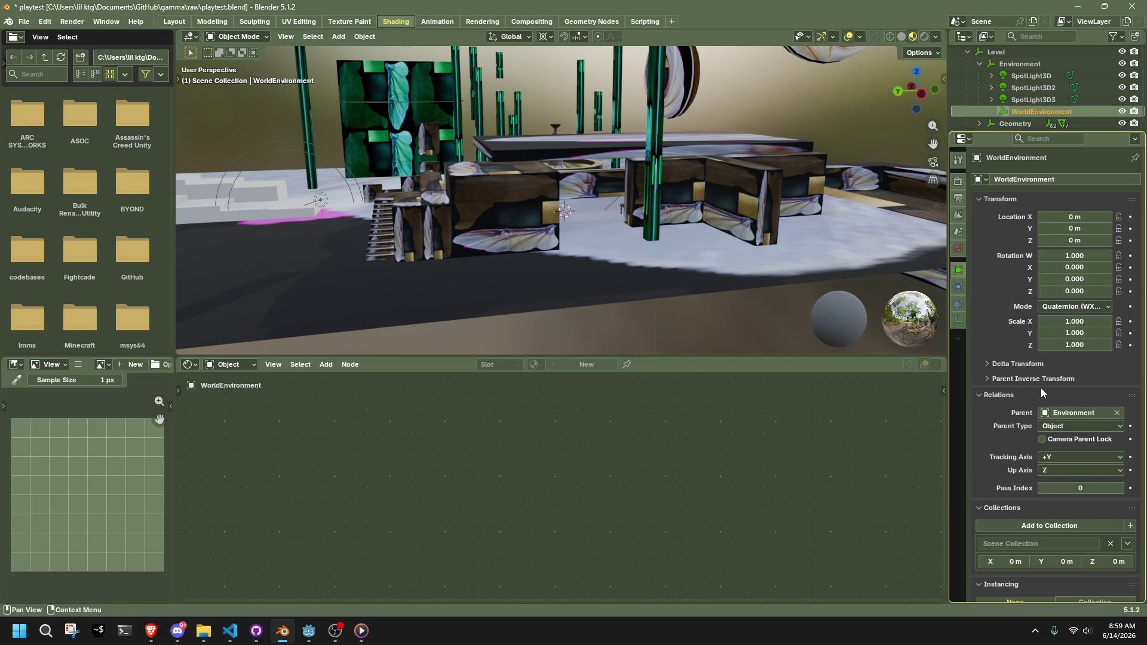
pyautogui.scroll(-1, 1026, 76)
# Delete the UI collection hierarchy and re-expand Environment to show its spotlights
pyautogui.click(983, 117)
pyautogui.scroll(-3, 982, 108)
pyautogui.rightClick(1000, 69)
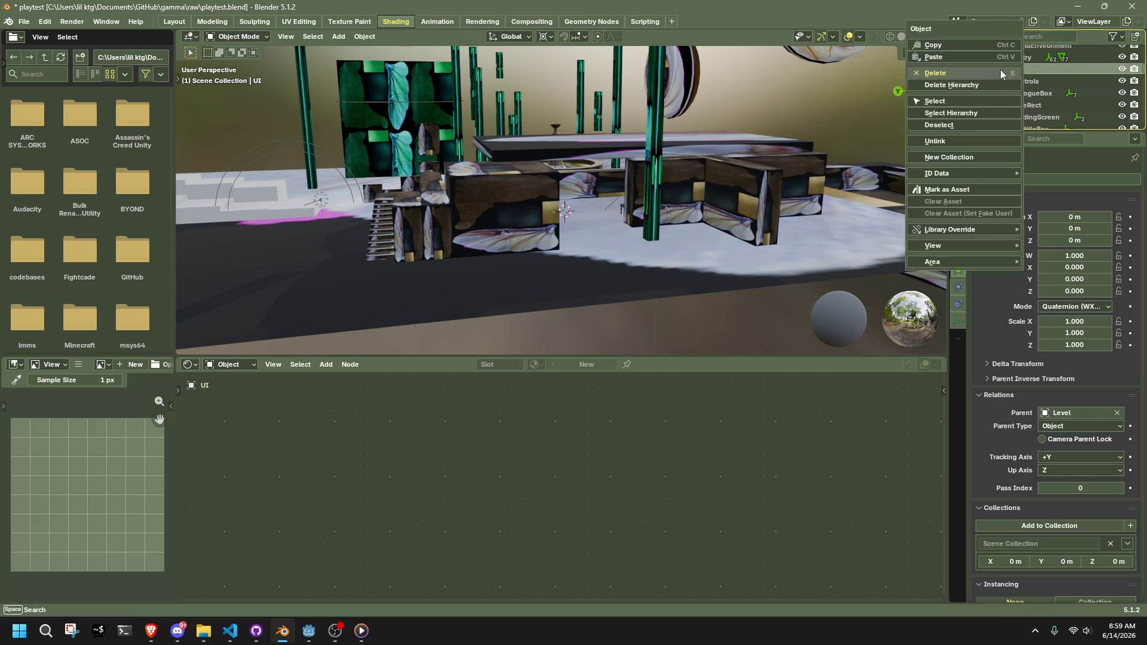
pyautogui.click(996, 83)
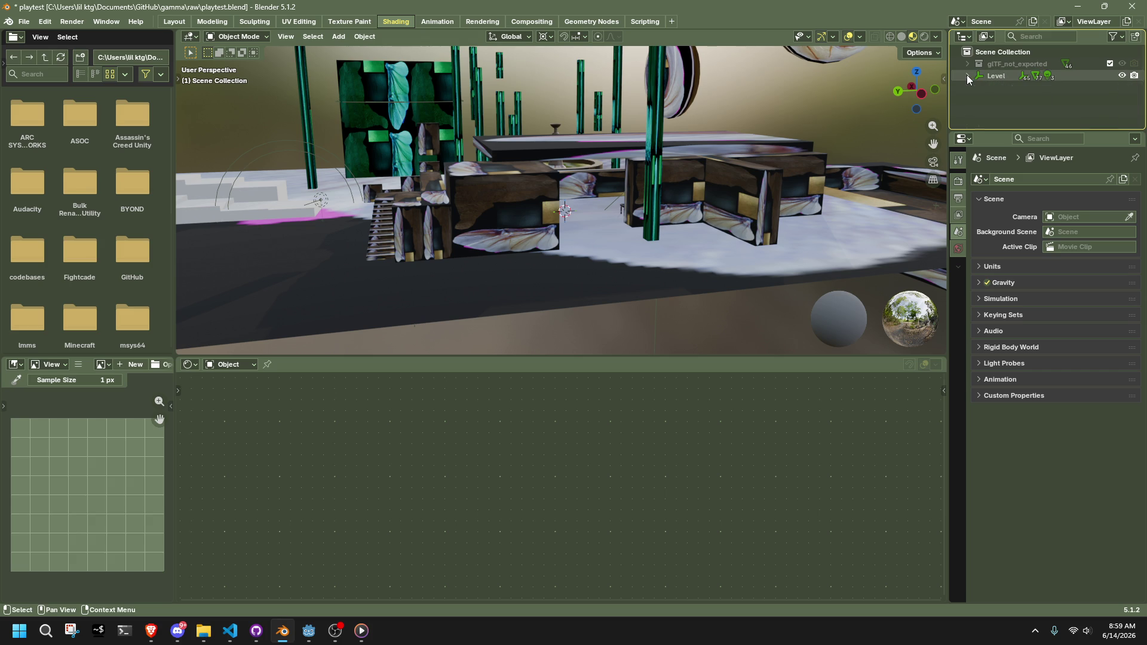
pyautogui.click(979, 87)
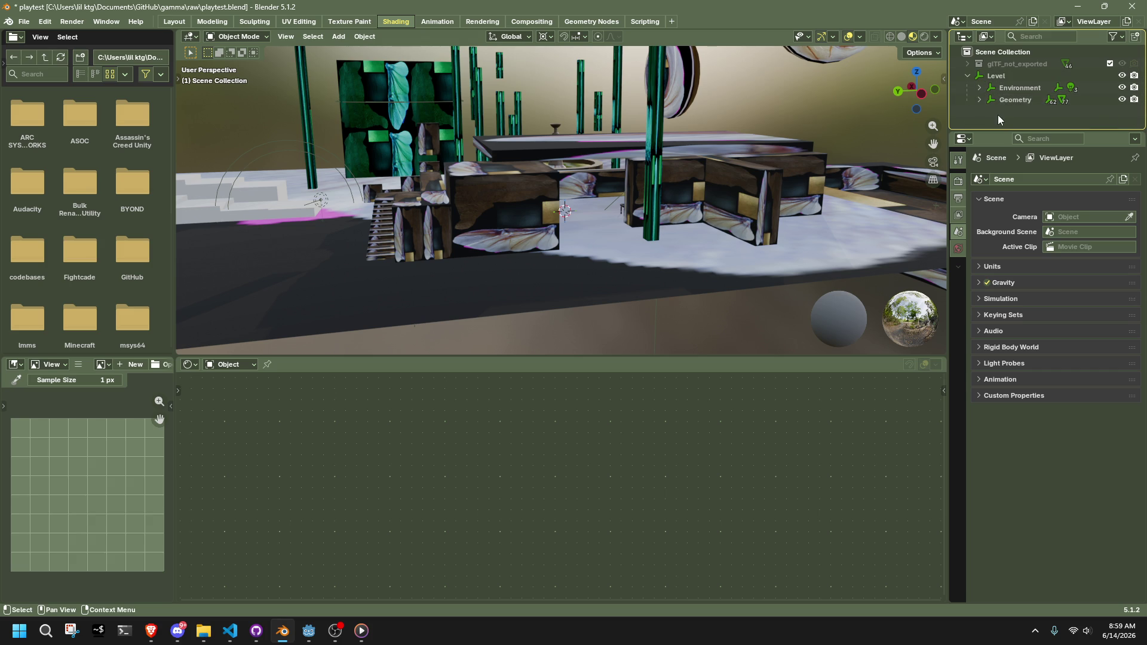
pyautogui.click(1008, 87)
pyautogui.click(981, 88)
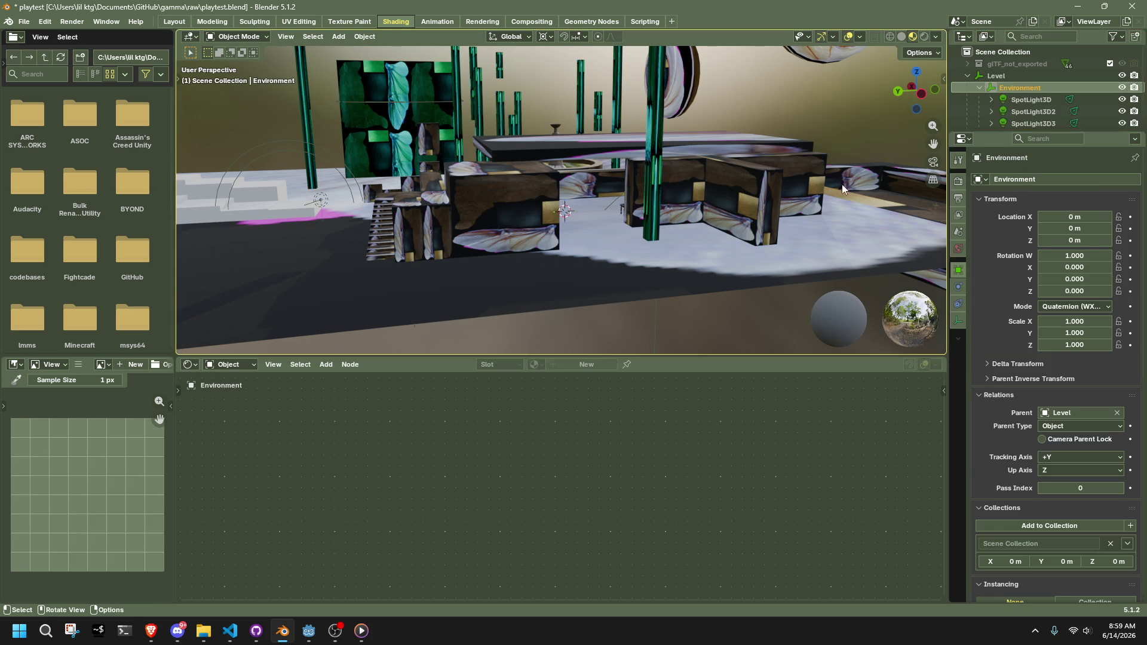
pyautogui.moveTo(676, 323)
pyautogui.mouseDown(button='middle')
pyautogui.moveTo(562, 216)
pyautogui.moveTo(644, 257)
pyautogui.moveTo(564, 212)
pyautogui.moveTo(572, 191)
pyautogui.moveTo(755, 221)
pyautogui.moveTo(673, 195)
pyautogui.moveTo(697, 245)
pyautogui.moveTo(596, 185)
pyautogui.moveTo(650, 164)
pyautogui.moveTo(561, 179)
pyautogui.moveTo(773, 178)
pyautogui.moveTo(779, 224)
pyautogui.mouseUp(button='middle')
pyautogui.click(779, 224)
pyautogui.moveTo(861, 195)
pyautogui.mouseDown(button='middle')
pyautogui.moveTo(501, 203)
pyautogui.moveTo(798, 244)
pyautogui.mouseUp(button='middle')
pyautogui.click(501, 203)
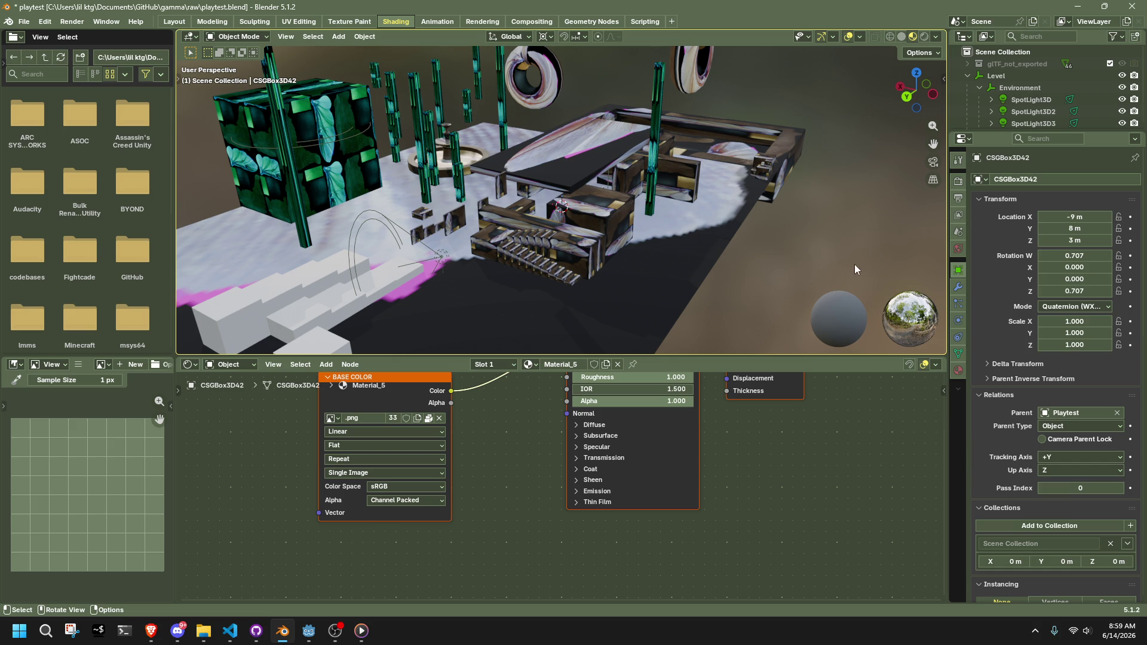
pyautogui.click(647, 175)
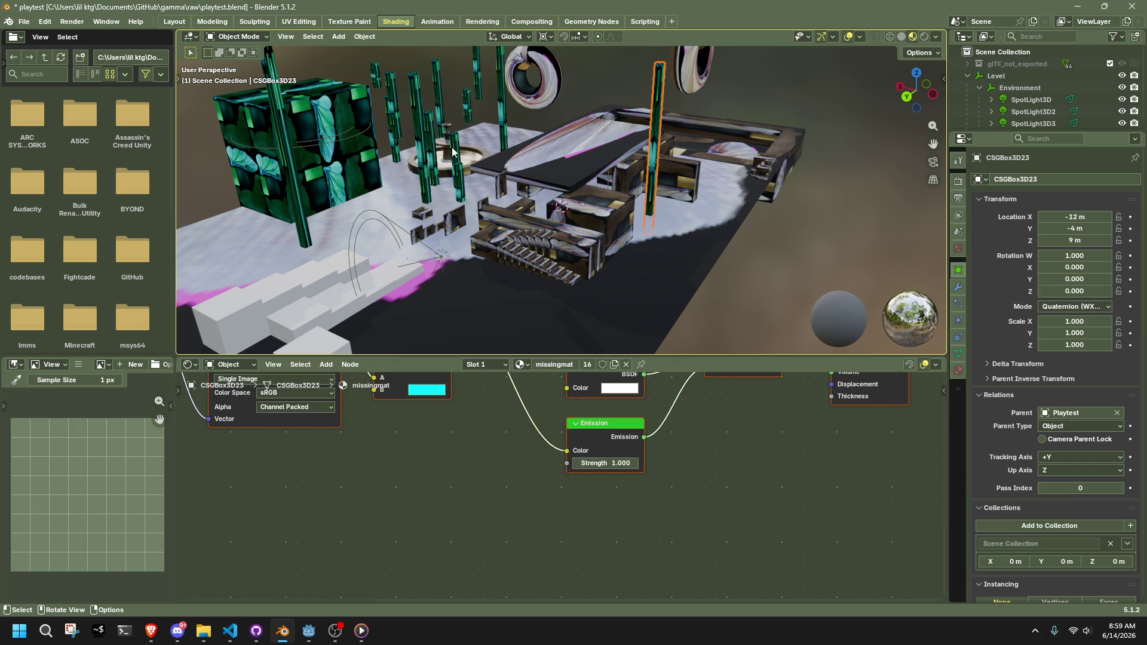
# Select the green textured cube CSGBox3D162 and view its material settings
pyautogui.click(198, 185)
pyautogui.click(298, 152)
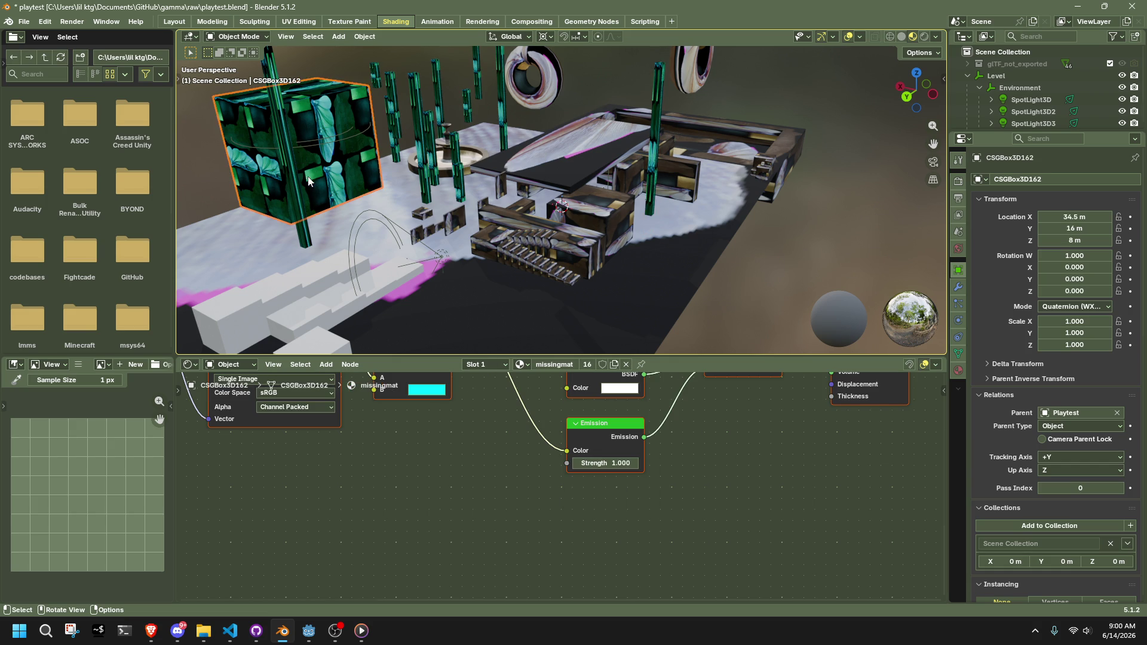
pyautogui.scroll(-3, 579, 520)
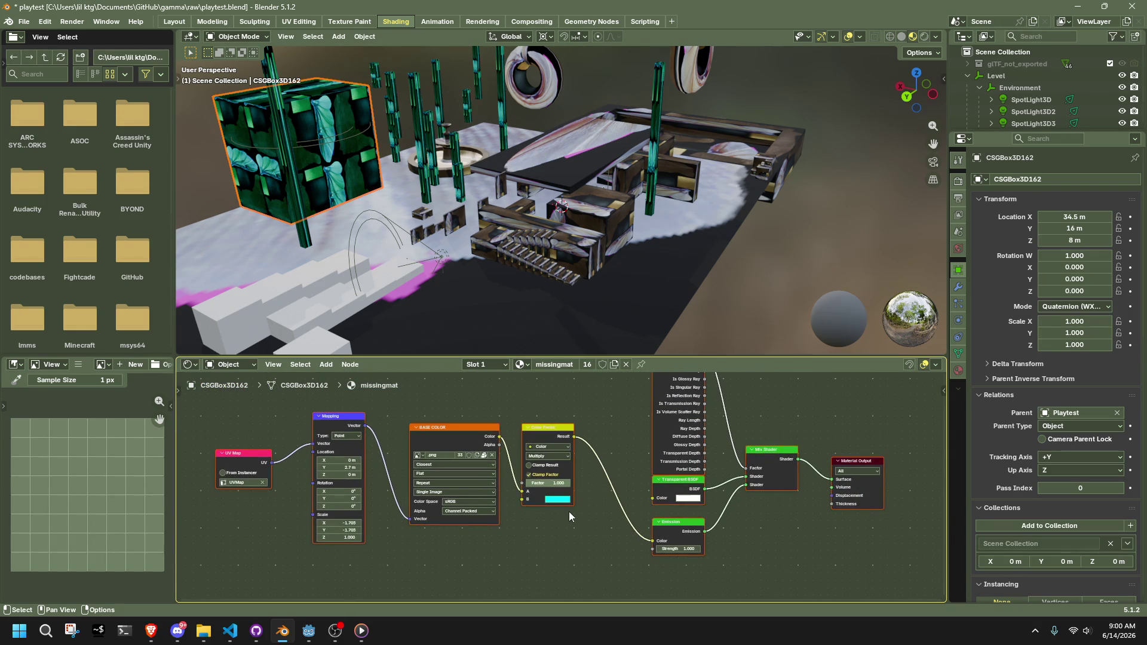
pyautogui.scroll(2, 242, 460)
pyautogui.moveTo(355, 474); pyautogui.dragTo(403, 481, button='middle')
pyautogui.scroll(-3, 657, 468)
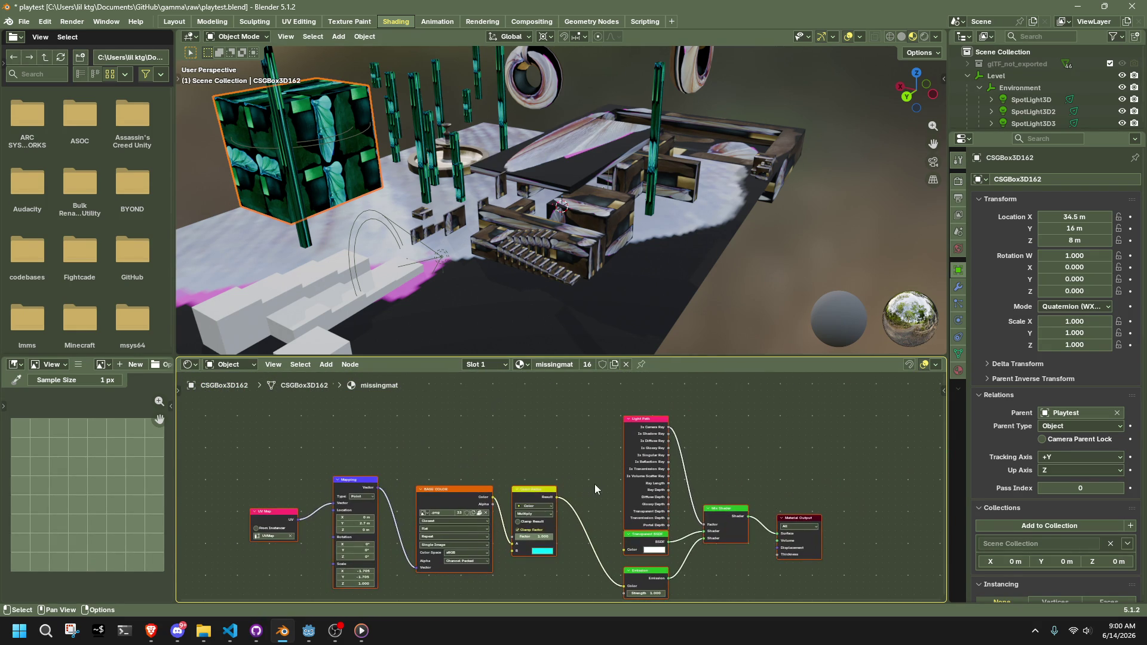
pyautogui.click(957, 371)
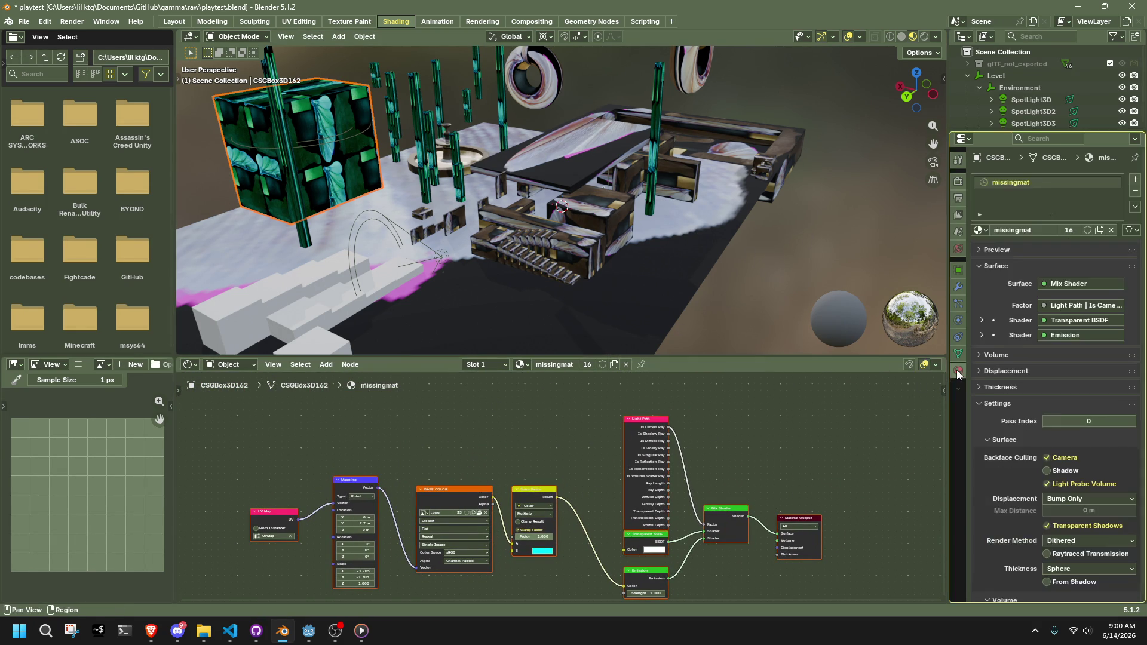
# Remove the materials from the floor Cube and CSGBox3D42, then browse materials for CSGBox3D252
pyautogui.click(711, 261)
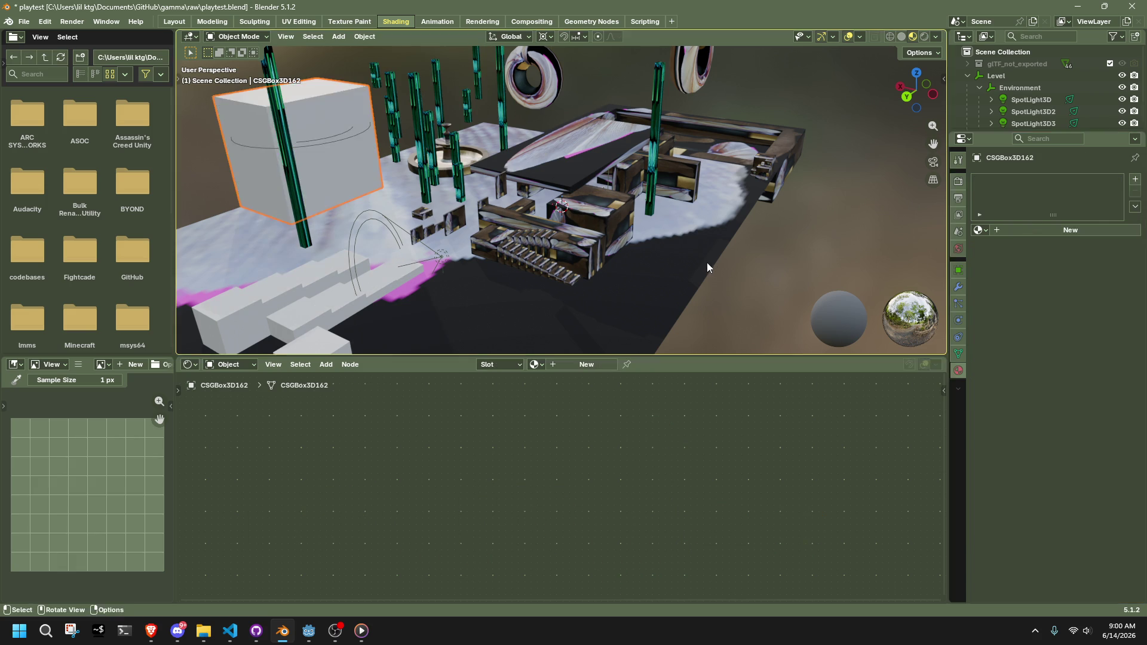
pyautogui.click(1135, 190)
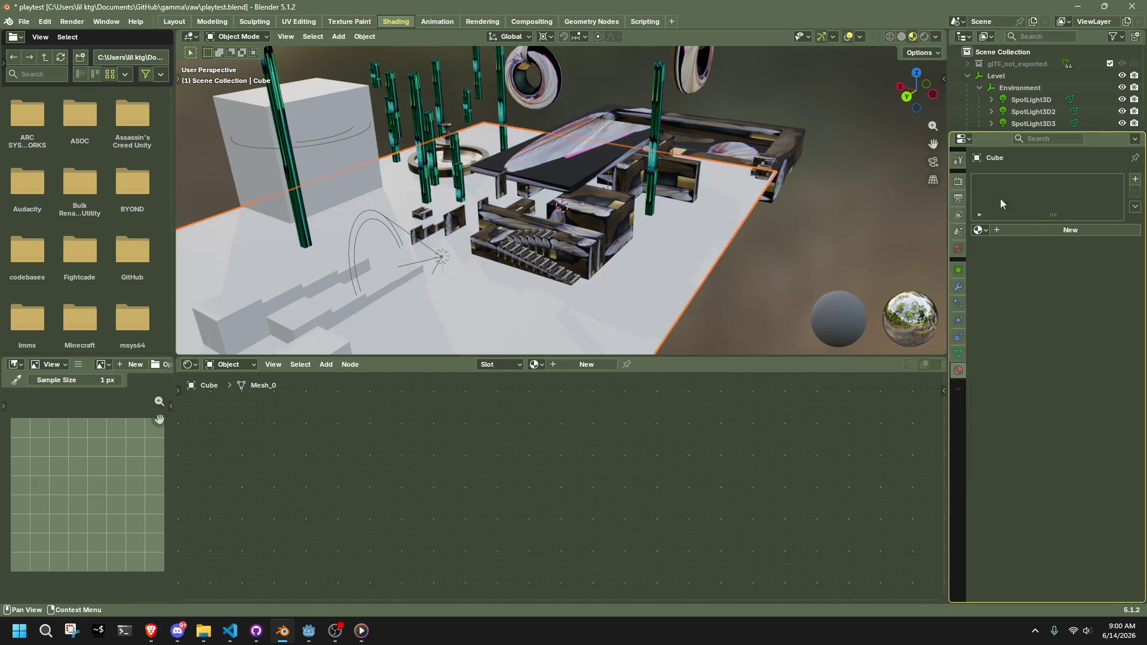
pyautogui.click(595, 205)
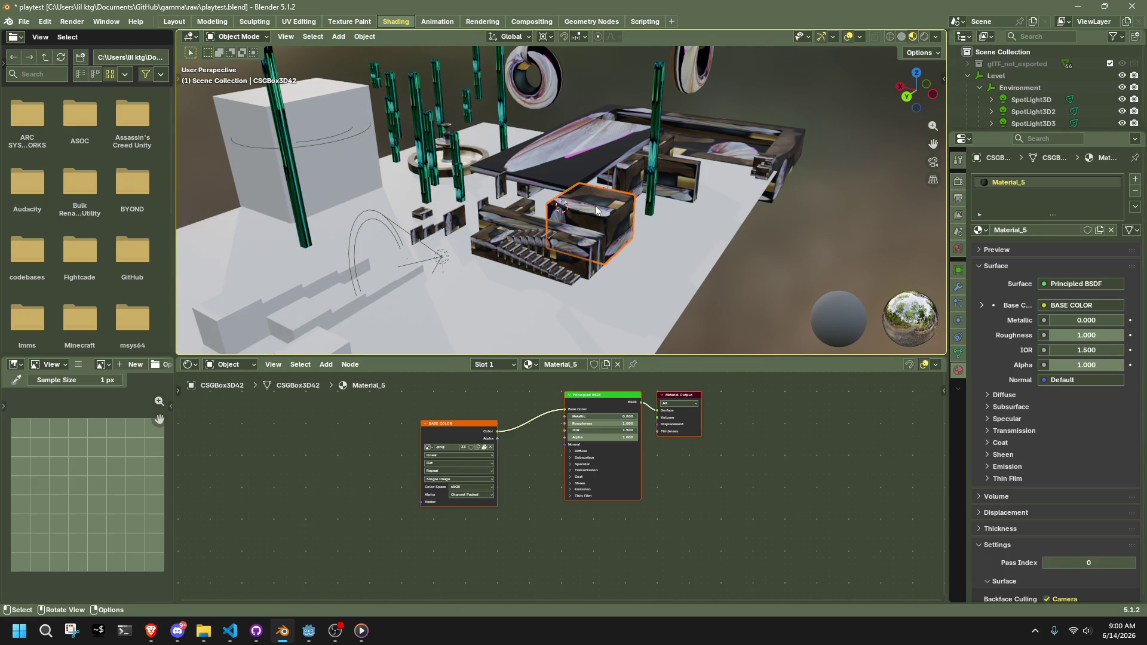
pyautogui.click(1135, 190)
pyautogui.click(572, 254)
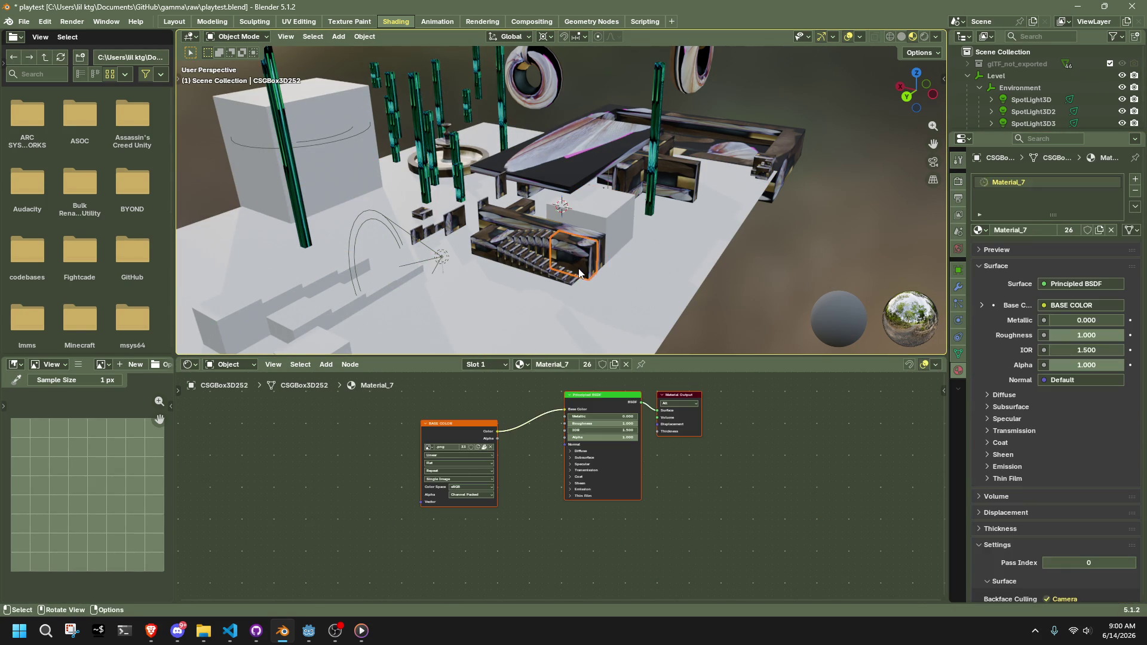
pyautogui.hotkey('ctrl', 'a')
pyautogui.click(980, 230)
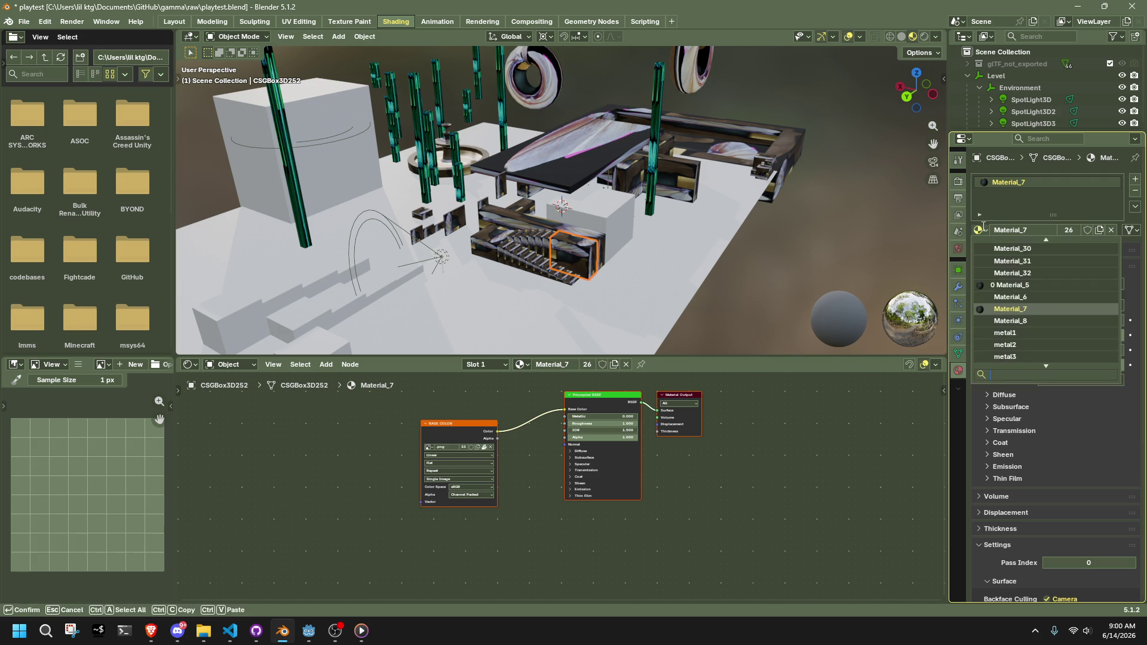
pyautogui.click(24, 21)
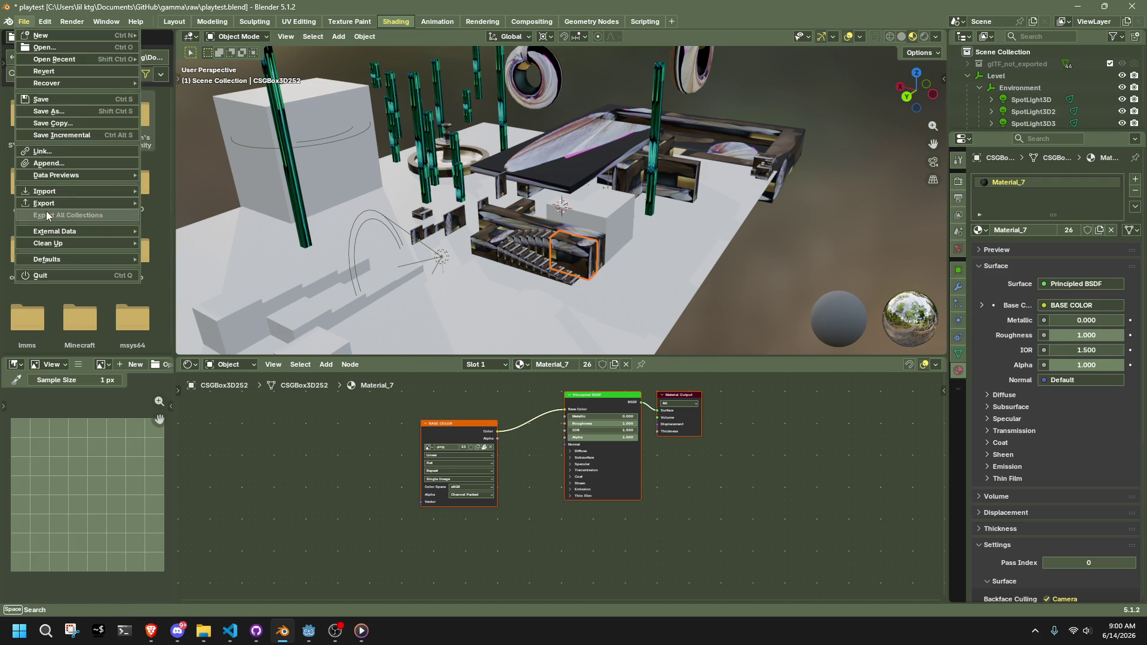
# Purge unused data from playtest.blend, deleting the 402 unused data-blocks
pyautogui.moveTo(50, 246)
pyautogui.click(192, 242)
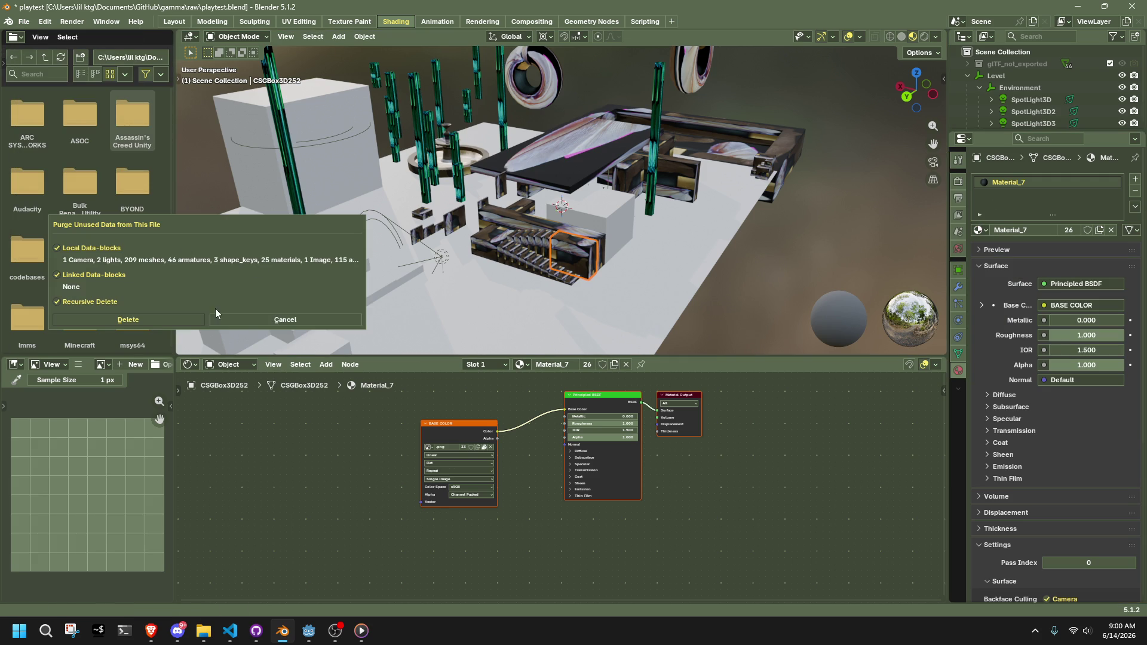
pyautogui.click(187, 319)
pyautogui.moveTo(769, 230); pyautogui.dragTo(637, 195, button='middle')
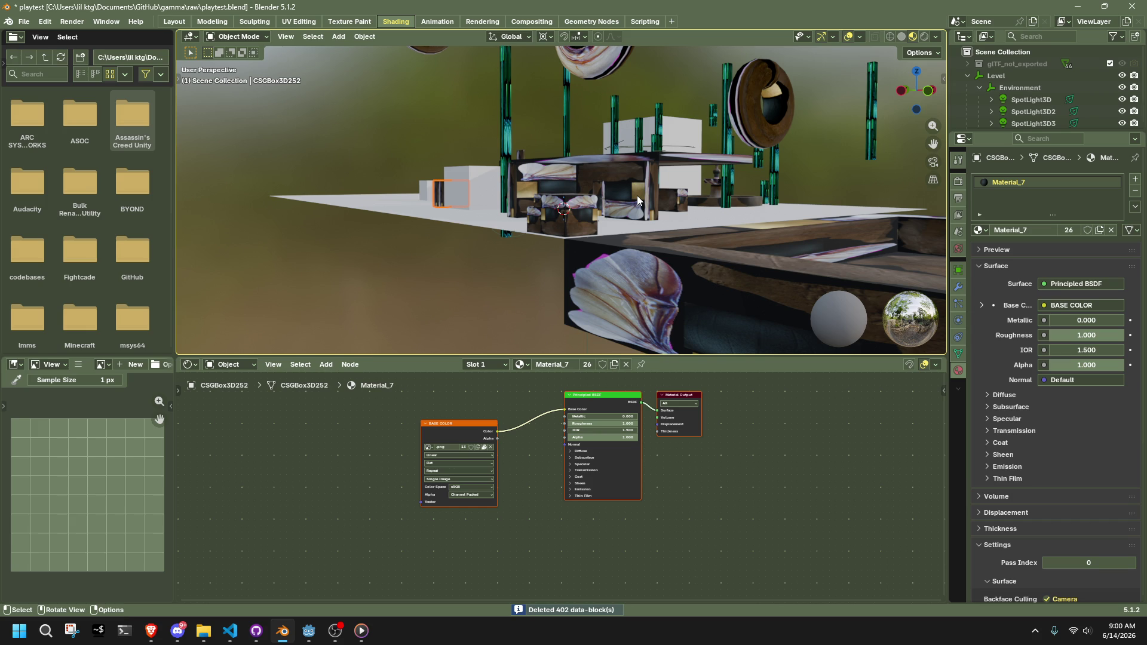
# Delete the Geometry Nodes, Scripting, Compositing, Rendering and Layout workspaces
pyautogui.rightClick(604, 21)
pyautogui.click(603, 57)
pyautogui.rightClick(583, 23)
pyautogui.click(529, 58)
pyautogui.rightClick(527, 23)
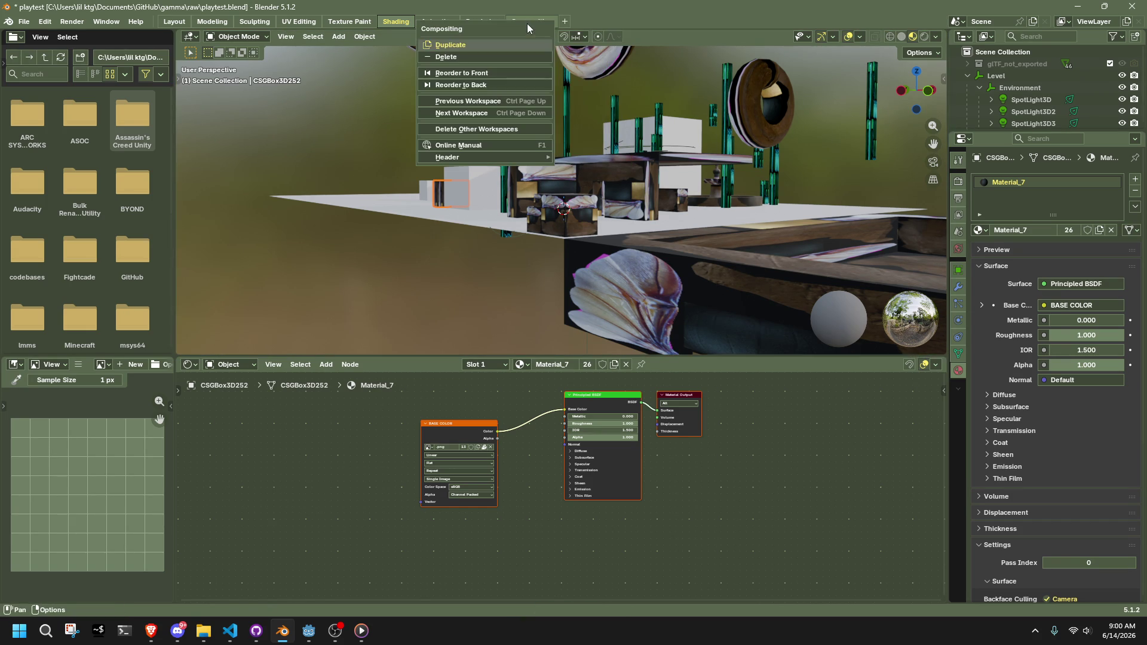
pyautogui.click(467, 57)
pyautogui.rightClick(471, 23)
pyautogui.click(447, 58)
pyautogui.rightClick(440, 24)
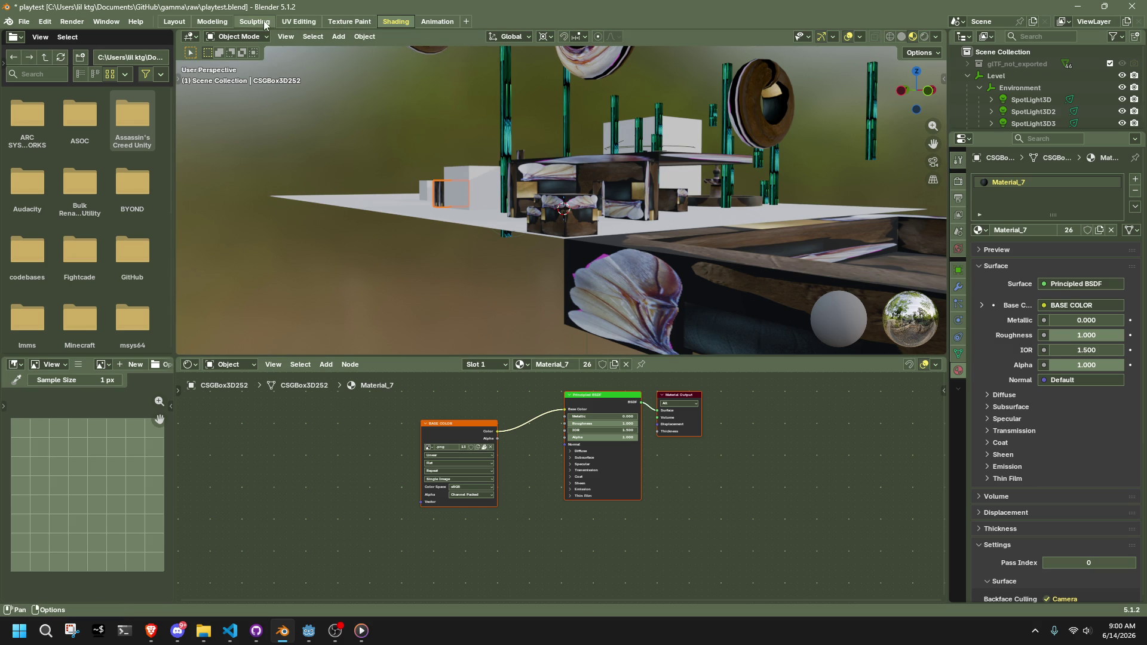
pyautogui.rightClick(179, 22)
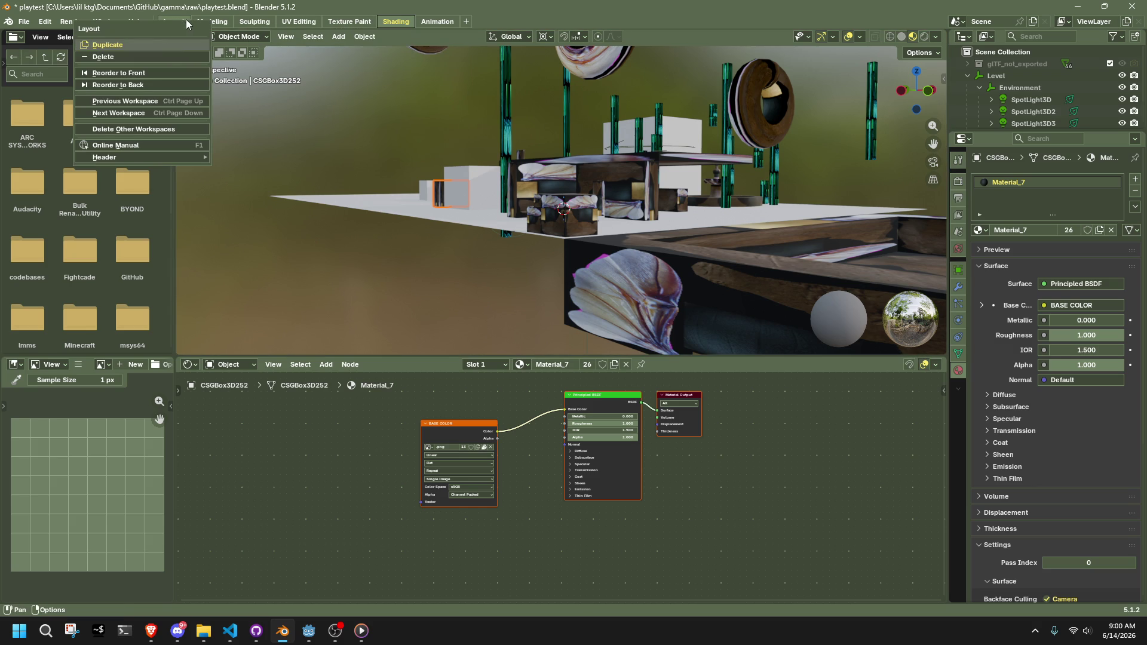
pyautogui.click(168, 55)
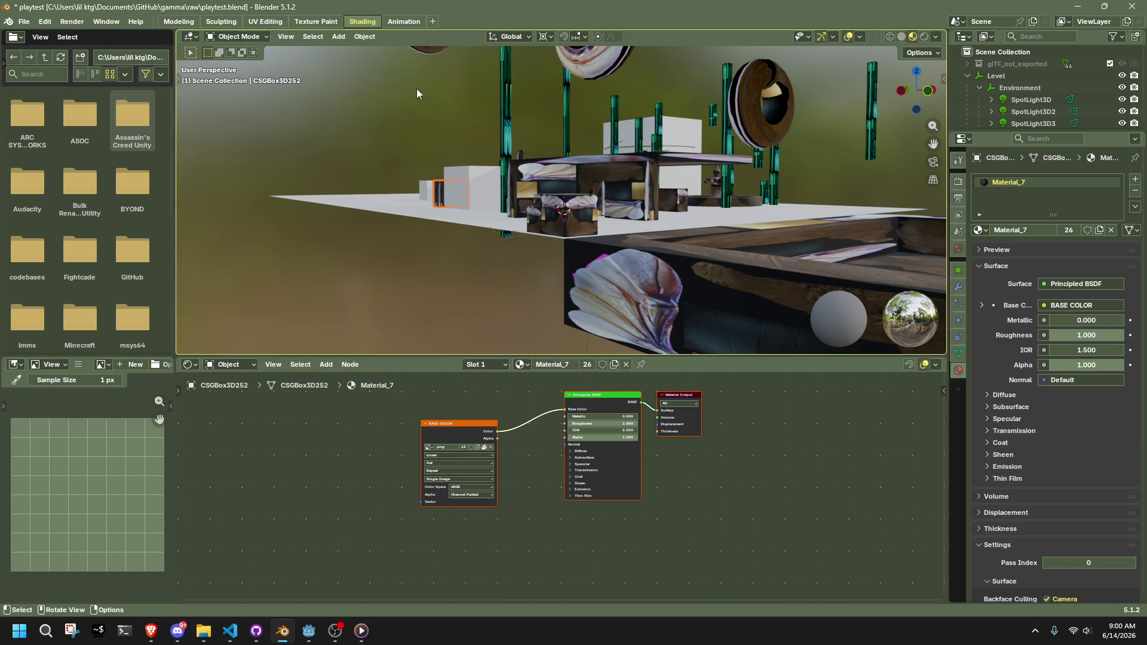
# Close the add-workspace list without adding one, and remove Material_7 from CSGBox3D252
pyautogui.click(434, 21)
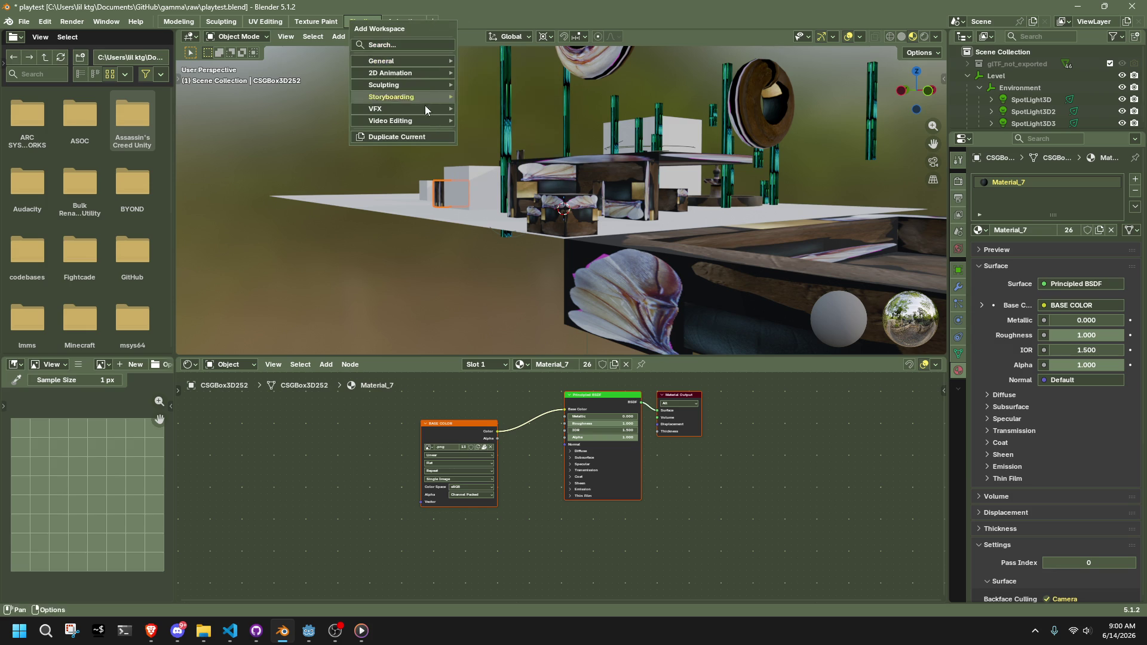
pyautogui.moveTo(411, 63)
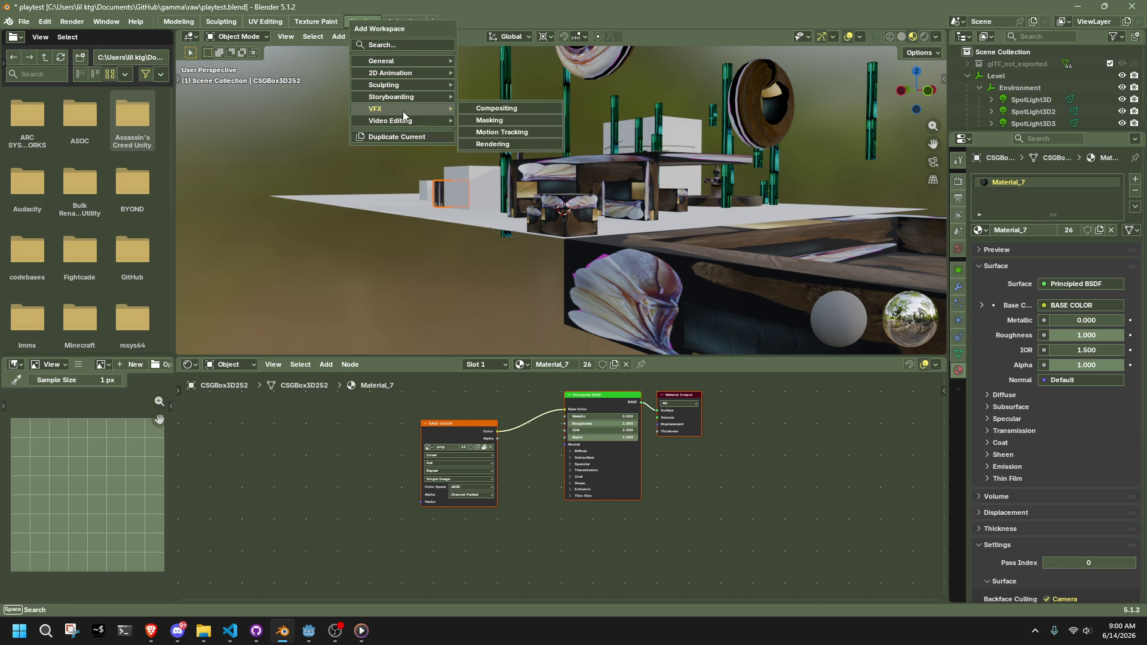
pyautogui.moveTo(400, 122)
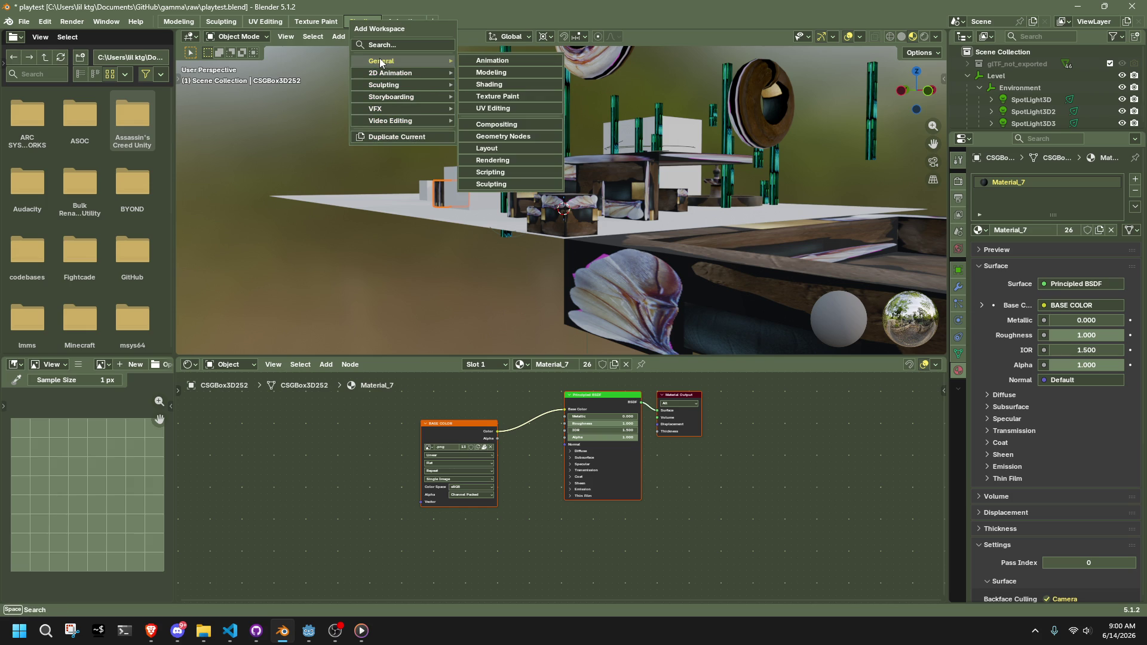
pyautogui.click(287, 146)
pyautogui.moveTo(342, 119); pyautogui.dragTo(453, 203, button='middle')
pyautogui.click(1135, 193)
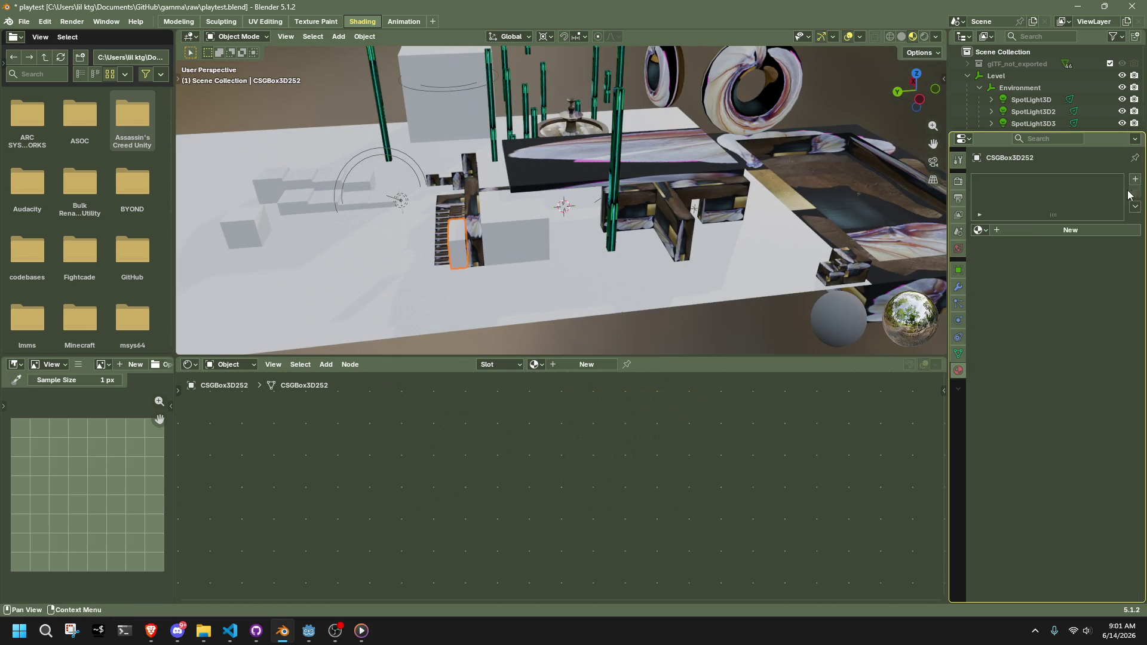
# Link the active box's material to all selected level objects with Ctrl+L
pyautogui.click(443, 248)
pyautogui.moveTo(443, 248)
pyautogui.mouseDown(button='middle')
pyautogui.moveTo(535, 218)
pyautogui.moveTo(647, 231)
pyautogui.mouseUp(button='middle')
pyautogui.scroll(-8, 646, 231)
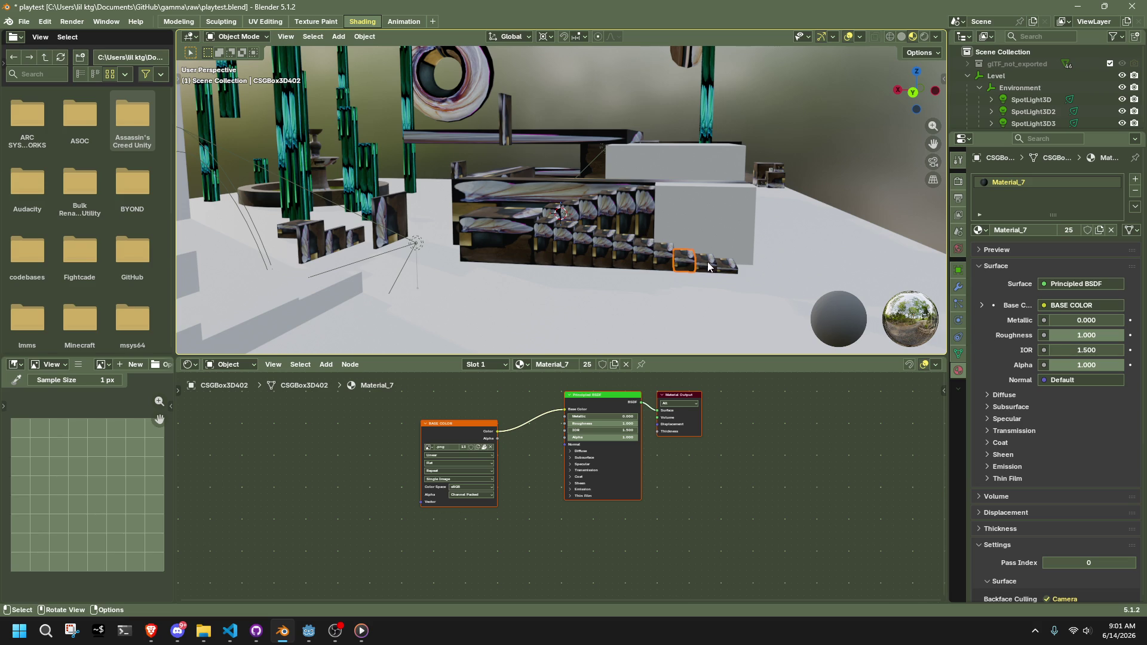
pyautogui.moveTo(711, 268); pyautogui.dragTo(650, 227, button='middle')
pyautogui.press('a')
pyautogui.click(540, 224)
pyautogui.hotkey('ctrl', 'g')
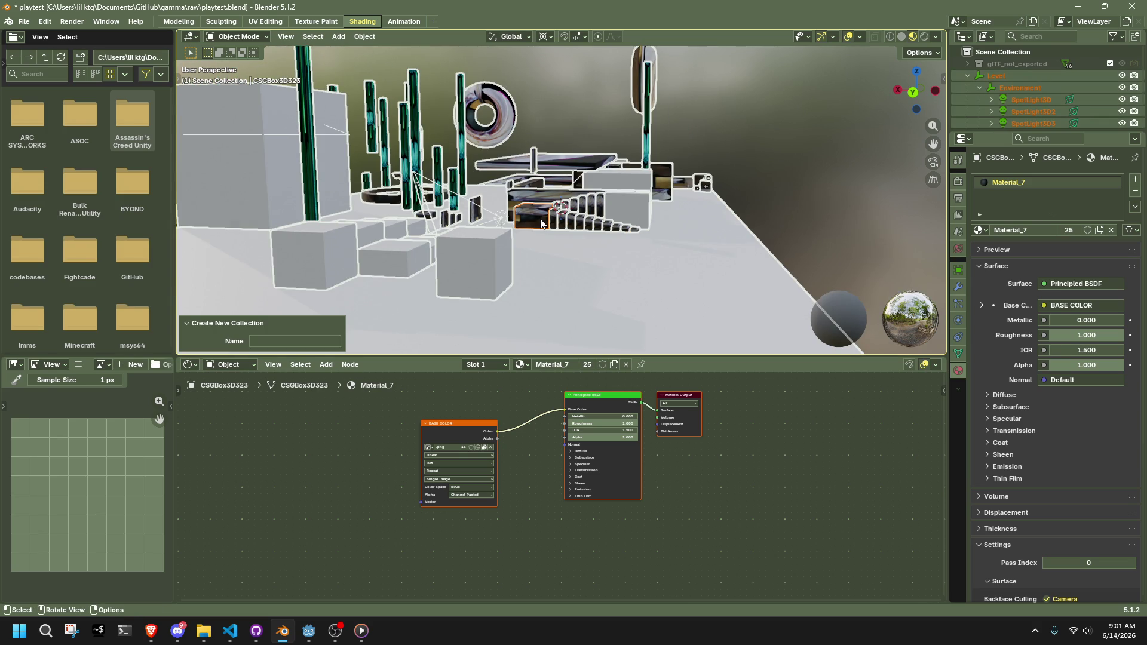
pyautogui.hotkey('ctrl', 'l')
pyautogui.click(526, 247)
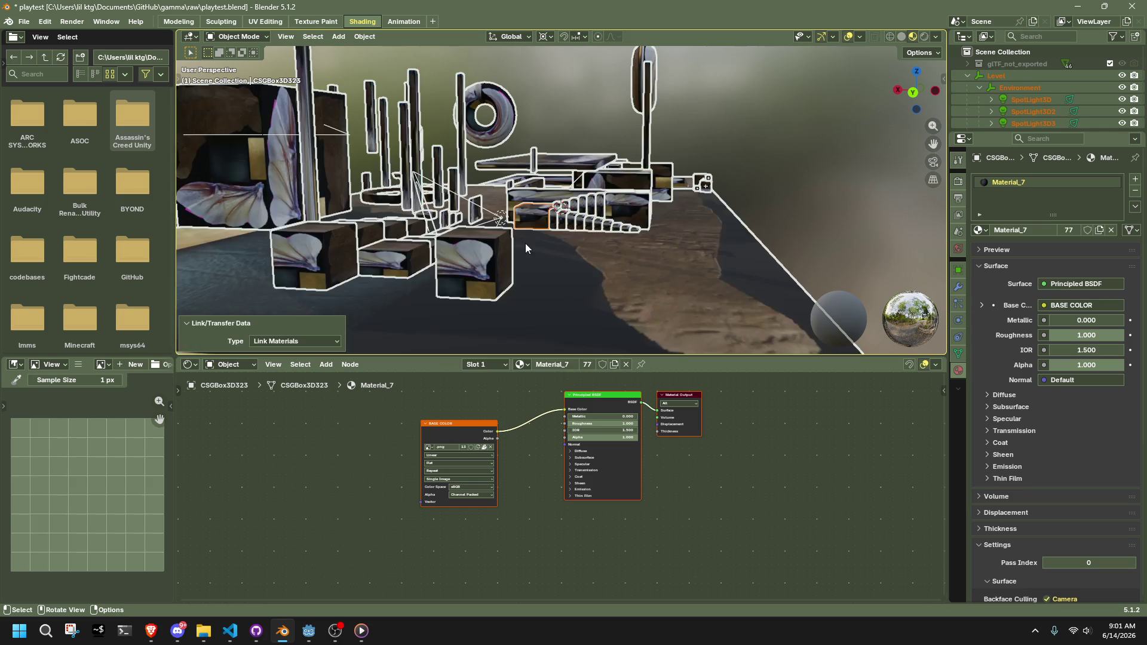
# Remove the materials from the ground Cube and CSGBox3D282
pyautogui.click(861, 243)
pyautogui.click(1134, 191)
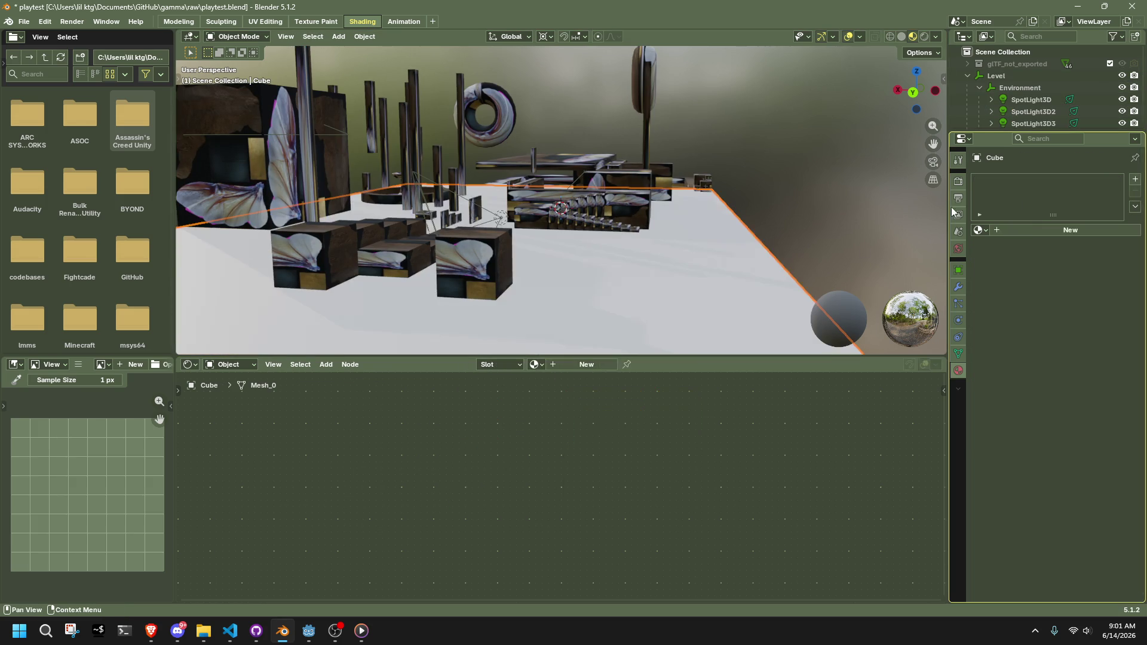
pyautogui.click(586, 202)
pyautogui.click(1134, 191)
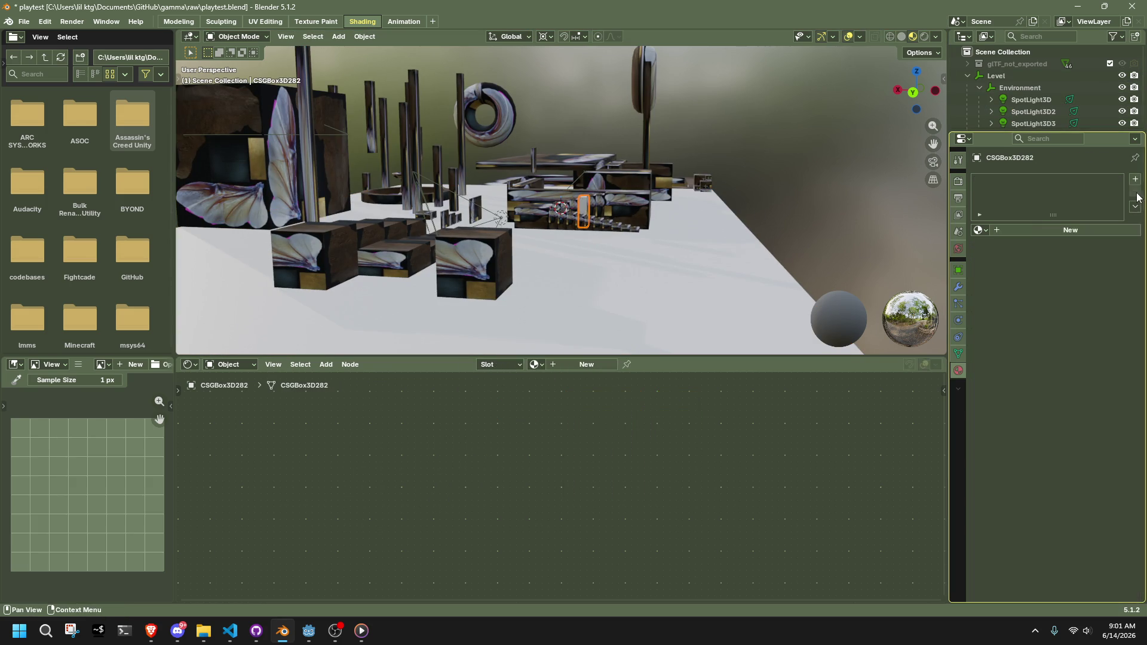
# With CSGBox3D62 active and everything selected, remove the remaining material slots
pyautogui.click(557, 200)
pyautogui.press('a')
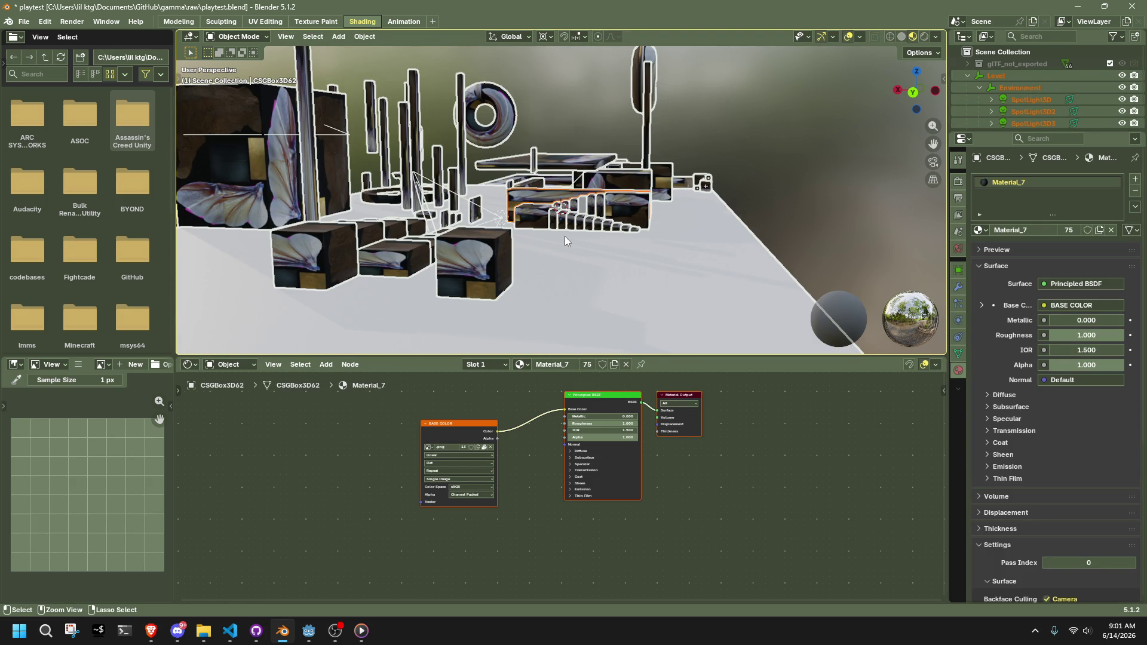
pyautogui.scroll(-3, 564, 235)
pyautogui.moveTo(564, 236); pyautogui.dragTo(672, 217, button='middle')
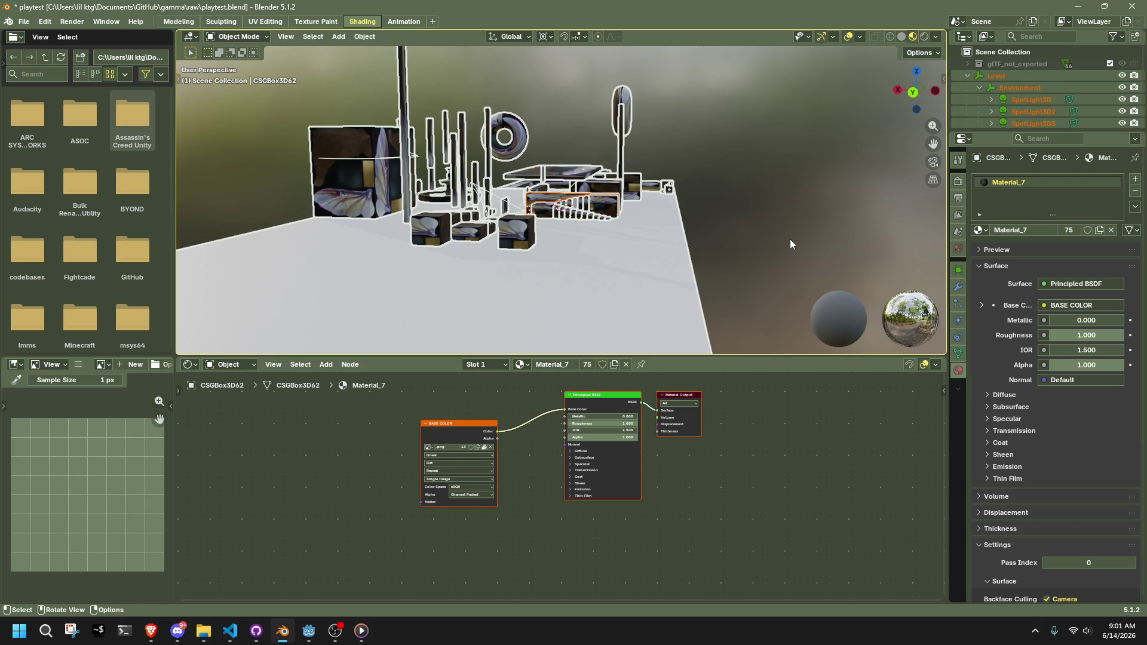
pyautogui.scroll(2, 644, 236)
pyautogui.click(1135, 179)
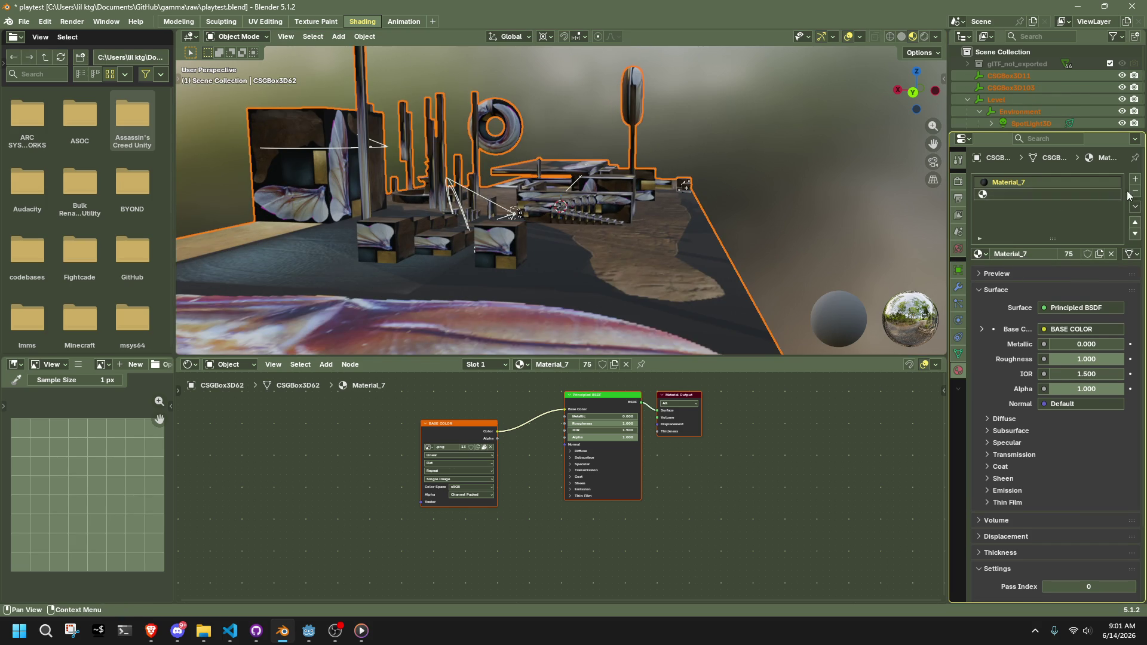
pyautogui.click(1135, 191)
pyautogui.click(1135, 192)
pyautogui.moveTo(854, 188)
pyautogui.mouseDown(button='middle')
pyautogui.moveTo(663, 241)
pyautogui.moveTo(642, 264)
pyautogui.moveTo(752, 254)
pyautogui.moveTo(574, 312)
pyautogui.moveTo(697, 276)
pyautogui.mouseUp(button='middle')
pyautogui.click(368, 171)
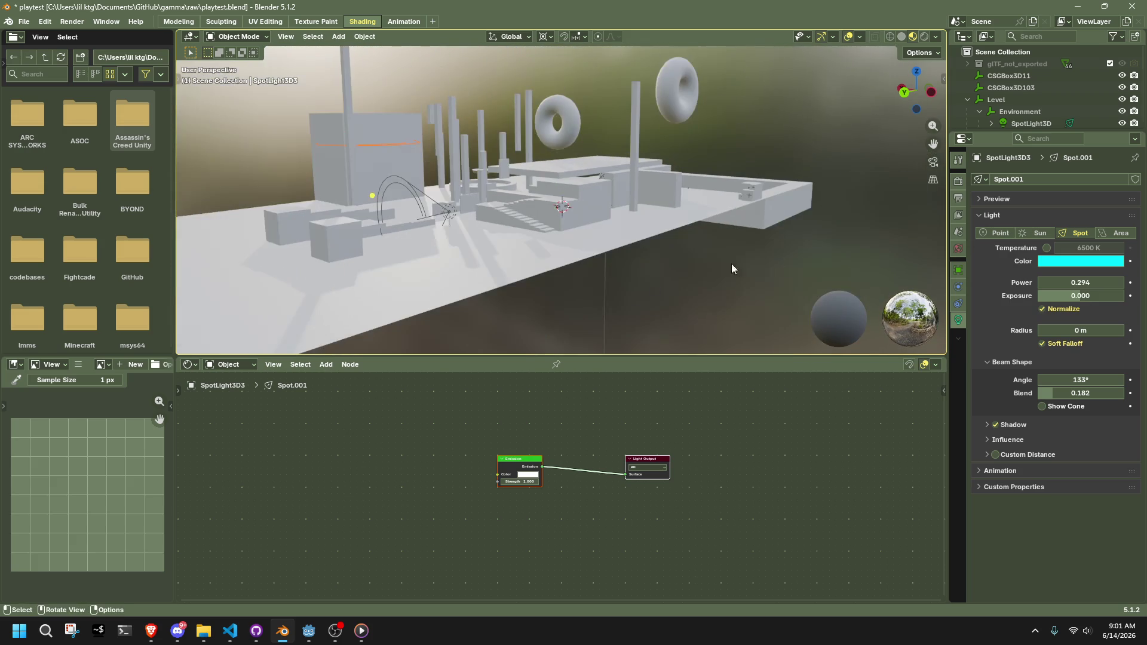
pyautogui.moveTo(822, 263)
pyautogui.mouseDown(button='middle')
pyautogui.moveTo(707, 249)
pyautogui.moveTo(369, 273)
pyautogui.moveTo(855, 253)
pyautogui.moveTo(186, 239)
pyautogui.moveTo(249, 235)
pyautogui.moveTo(293, 266)
pyautogui.moveTo(783, 231)
pyautogui.moveTo(678, 207)
pyautogui.moveTo(588, 215)
pyautogui.moveTo(672, 242)
pyautogui.moveTo(545, 212)
pyautogui.moveTo(546, 202)
pyautogui.moveTo(639, 214)
pyautogui.moveTo(802, 148)
pyautogui.moveTo(774, 173)
pyautogui.moveTo(828, 239)
pyautogui.moveTo(706, 197)
pyautogui.moveTo(704, 246)
pyautogui.mouseUp(button='middle')
pyautogui.click(513, 254)
# In Edit Mode, select all faces of CSGBox3D62 and convert its triangles to quads
pyautogui.press('Tab')
pyautogui.press('Tab')
pyautogui.press('Tab')
pyautogui.press('1')
pyautogui.press('3')
pyautogui.press('a')
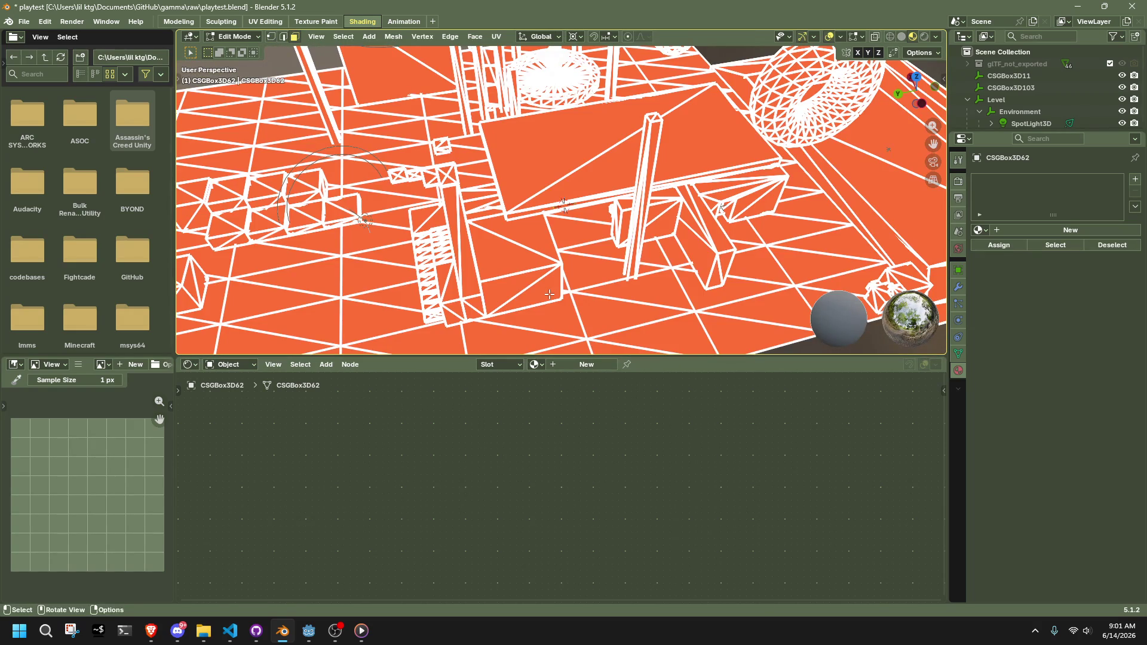
pyautogui.rightClick(550, 294)
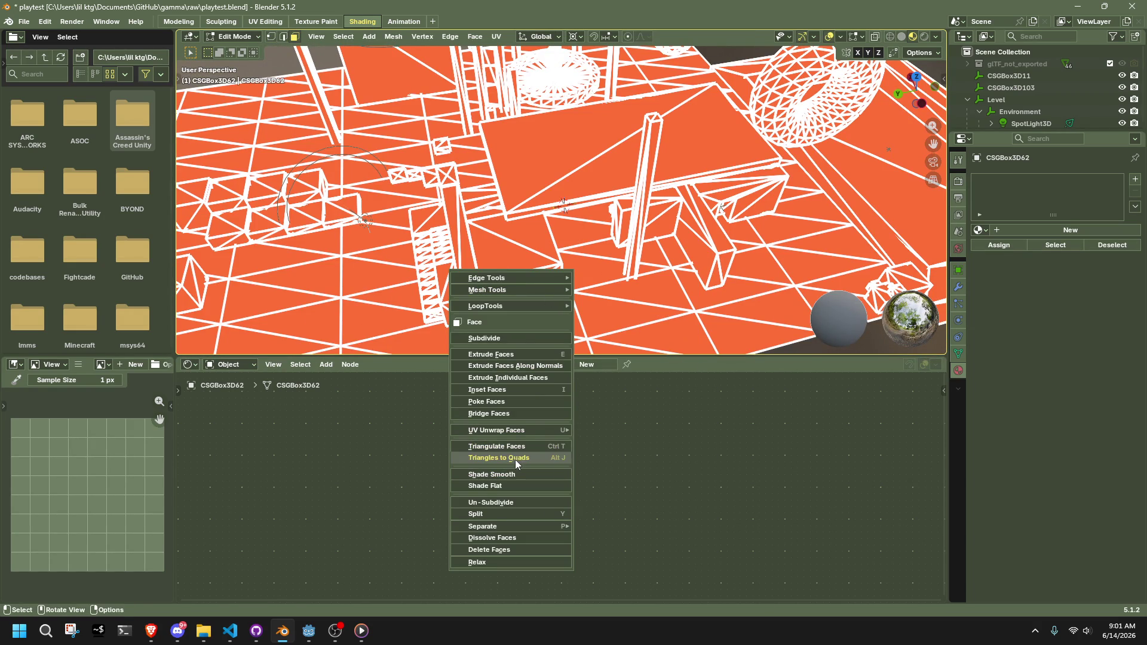
pyautogui.click(513, 457)
pyautogui.scroll(-5, 590, 290)
pyautogui.moveTo(600, 307); pyautogui.dragTo(500, 271, button='middle')
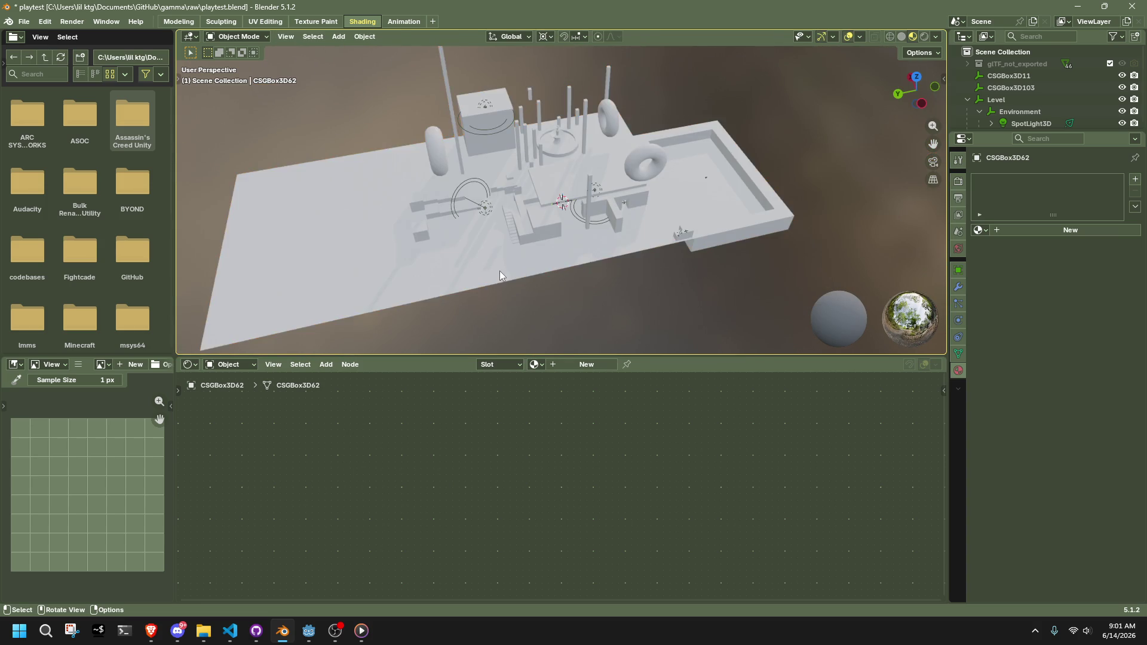
# Select the floor grid's edge rings and loops and subdivide them to densify the grid
pyautogui.press('Tab')
pyautogui.click(454, 279)
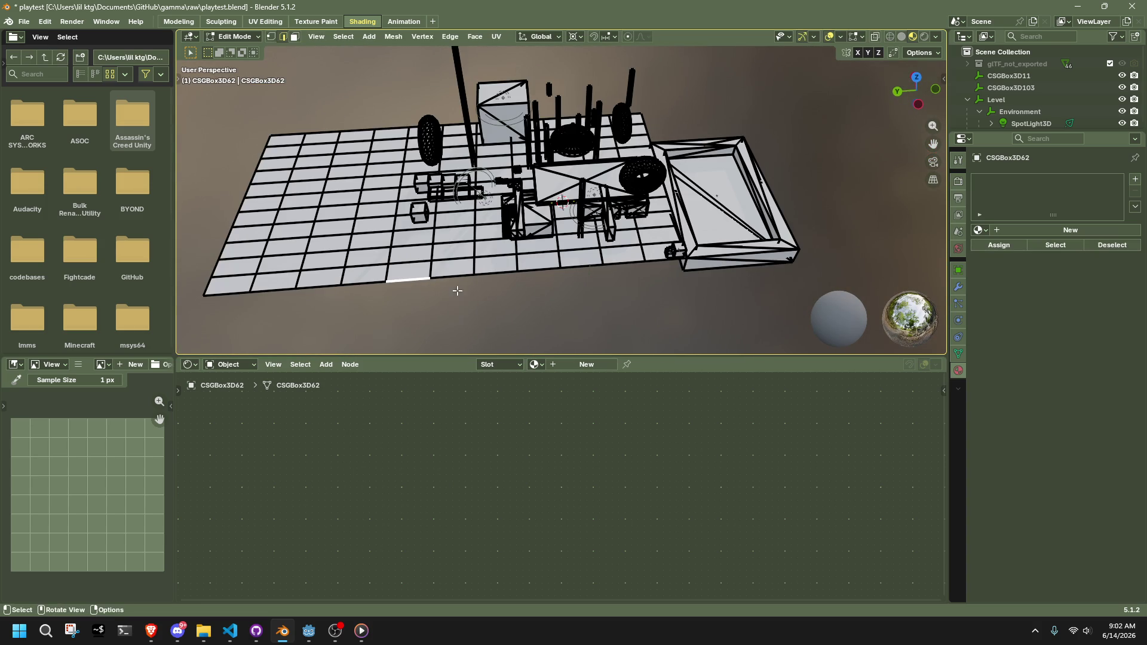
pyautogui.keyDown('ctrl'); pyautogui.keyDown('alt'); pyautogui.click(237, 291); pyautogui.keyUp('alt'); pyautogui.keyUp('ctrl')
pyautogui.click(539, 272)
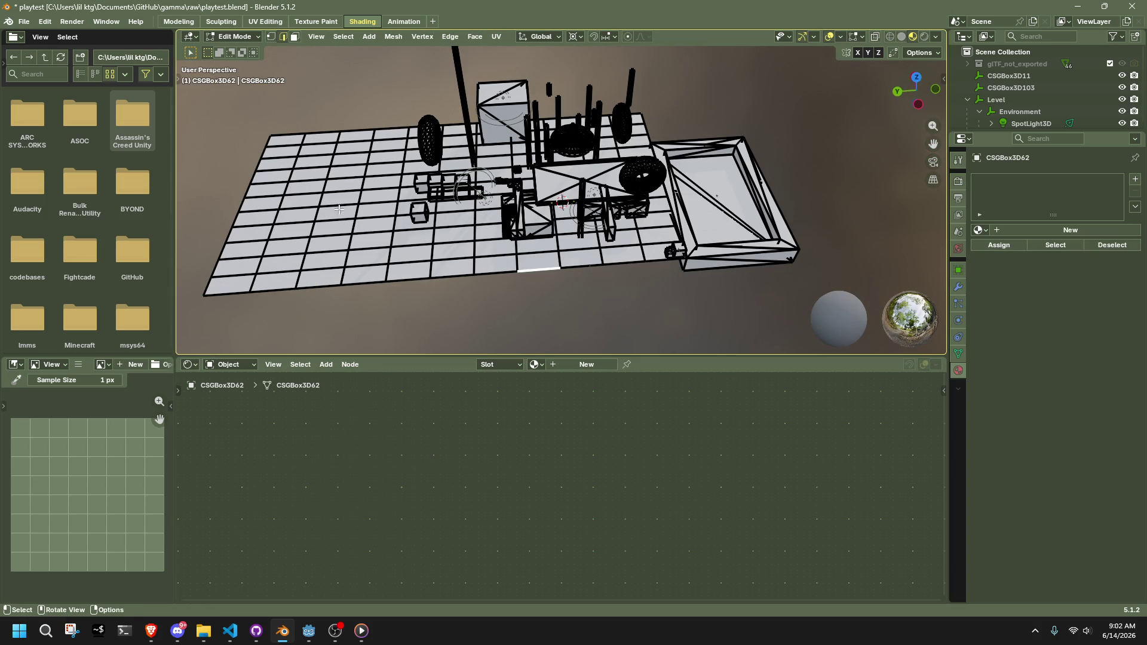
pyautogui.keyDown('ctrl'); pyautogui.keyDown('alt'); pyautogui.click(228, 296); pyautogui.keyUp('alt'); pyautogui.keyUp('ctrl')
pyautogui.click(344, 36)
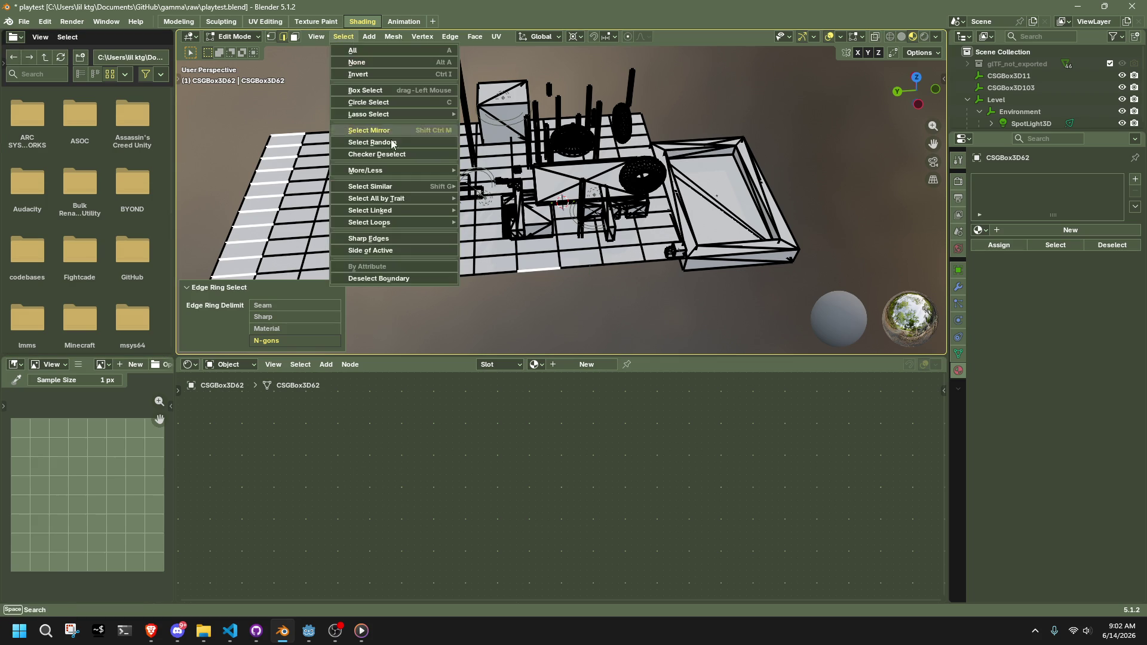
pyautogui.moveTo(385, 225)
pyautogui.click(473, 222)
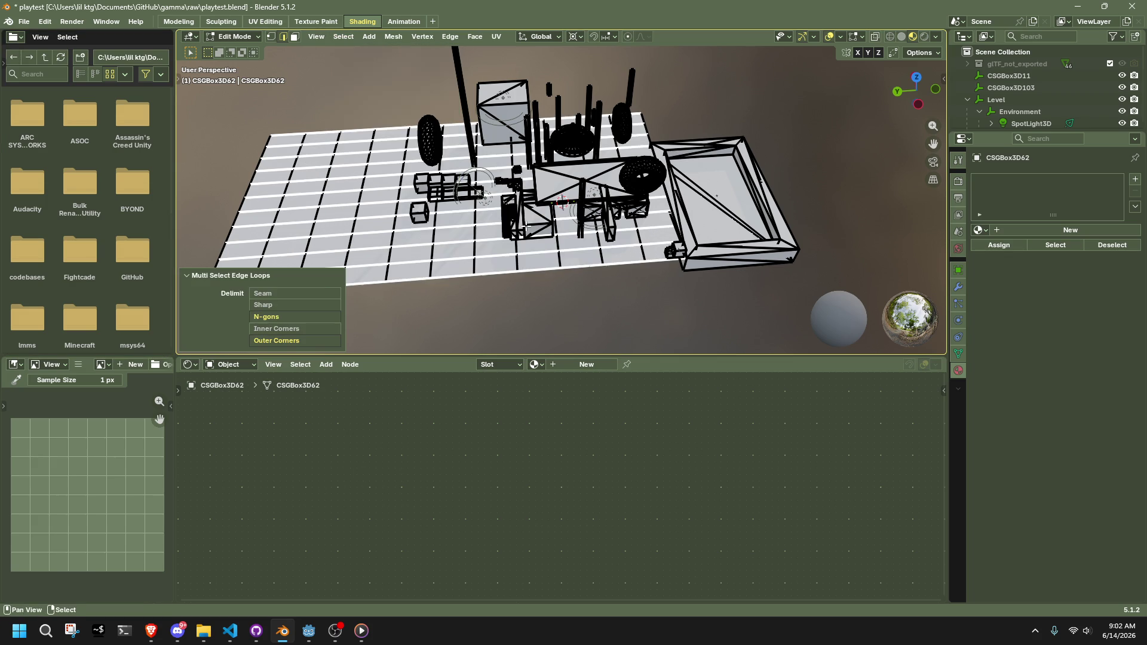
pyautogui.rightClick(354, 279)
pyautogui.click(328, 242)
# Merge the box's front face triangles into a quad with Alt+J, then leave Edit Mode
pyautogui.press('1')
pyautogui.press('a')
pyautogui.moveTo(498, 317)
pyautogui.mouseDown(button='middle')
pyautogui.moveTo(687, 291)
pyautogui.moveTo(617, 282)
pyautogui.moveTo(638, 288)
pyautogui.moveTo(657, 257)
pyautogui.moveTo(575, 205)
pyautogui.moveTo(609, 199)
pyautogui.mouseUp(button='middle')
pyautogui.press('3')
pyautogui.click(572, 145)
pyautogui.hotkey('alt', 'j')
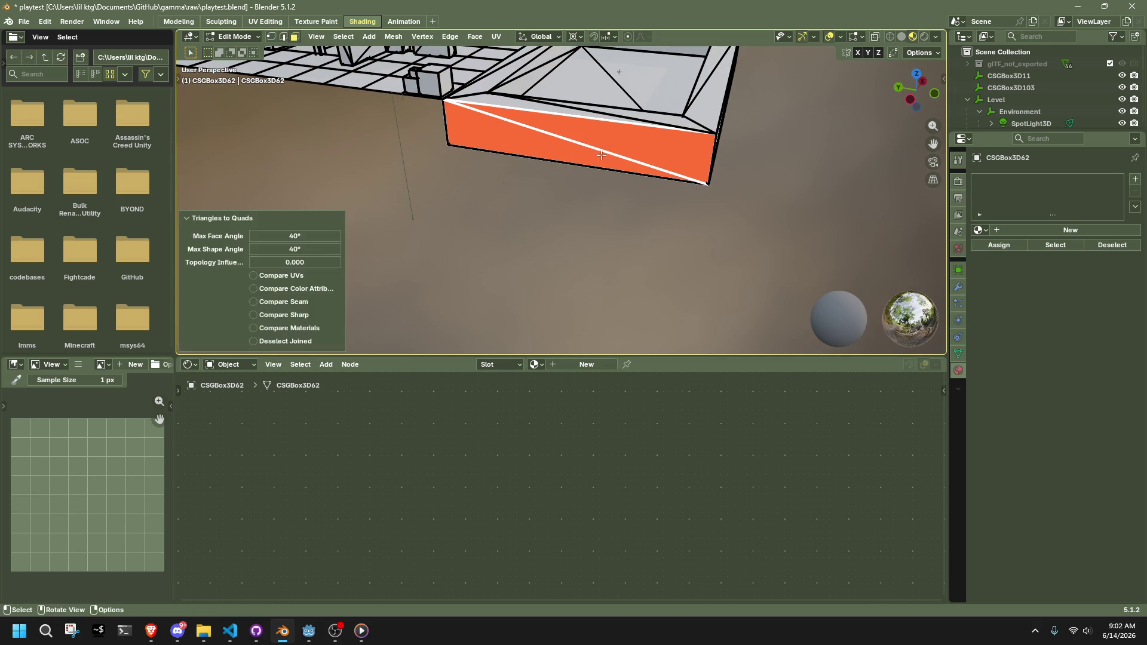
pyautogui.moveTo(572, 146); pyautogui.dragTo(544, 158, button='middle')
pyautogui.press('1')
pyautogui.moveTo(660, 226)
pyautogui.mouseDown(button='middle')
pyautogui.moveTo(722, 210)
pyautogui.moveTo(814, 217)
pyautogui.moveTo(629, 181)
pyautogui.moveTo(492, 226)
pyautogui.moveTo(505, 245)
pyautogui.moveTo(545, 250)
pyautogui.moveTo(556, 279)
pyautogui.moveTo(556, 139)
pyautogui.mouseUp(button='middle')
pyautogui.press('Tab')
# Select the box at the floor's edge and enter Edit Mode on it
pyautogui.click(545, 250)
pyautogui.press('Tab')
pyautogui.press('Tab')
pyautogui.scroll(-8, 549, 146)
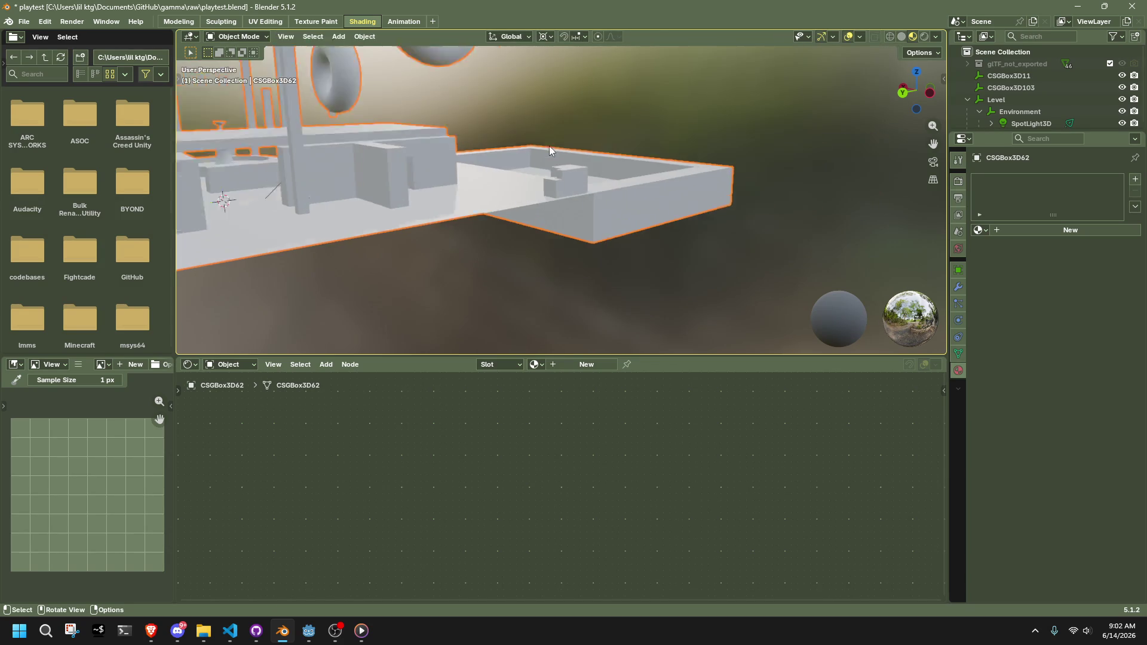
# Put the CSGBox3D62 level mesh into Edit Mode with all of its geometry selected
pyautogui.click(364, 37)
pyautogui.moveTo(385, 62)
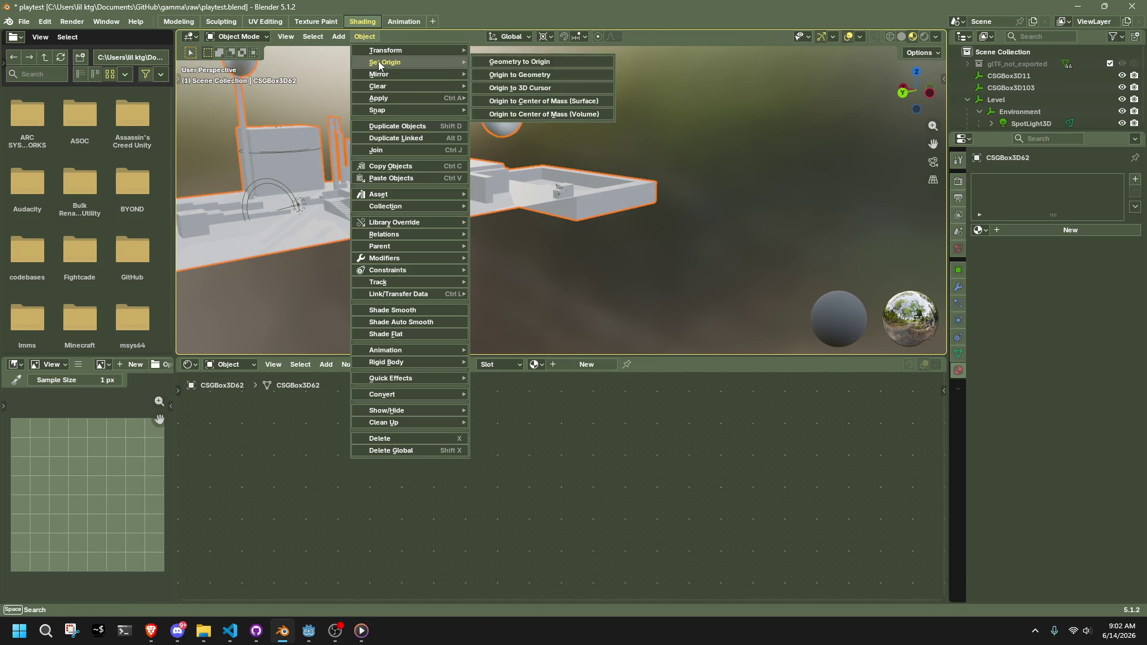
pyautogui.moveTo(700, 148)
pyautogui.mouseDown(button='middle')
pyautogui.moveTo(457, 217)
pyautogui.moveTo(627, 200)
pyautogui.moveTo(629, 177)
pyautogui.moveTo(490, 253)
pyautogui.moveTo(579, 237)
pyautogui.mouseUp(button='middle')
pyautogui.press('a')
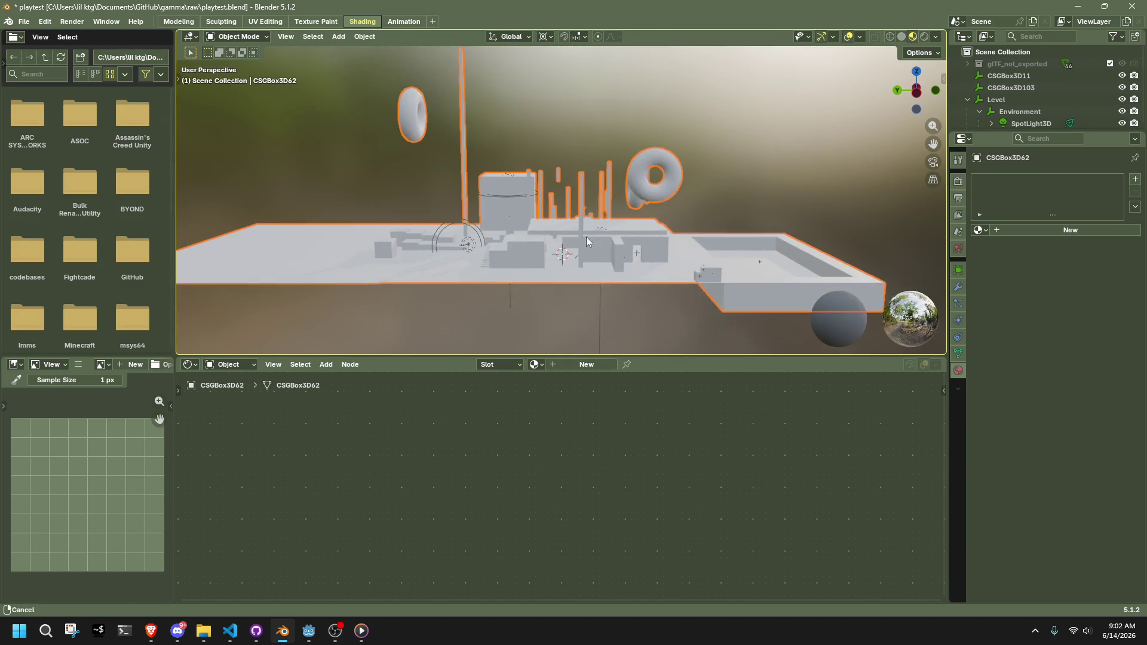
pyautogui.press('Tab')
pyautogui.click(394, 37)
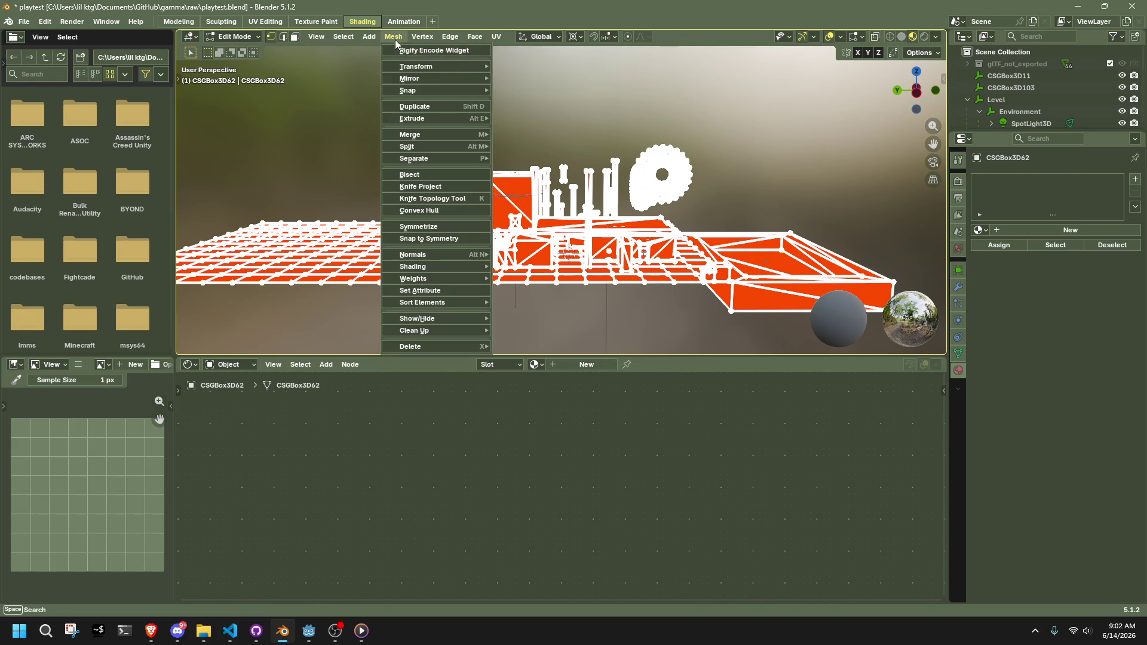
pyautogui.moveTo(412, 157)
pyautogui.click(542, 159)
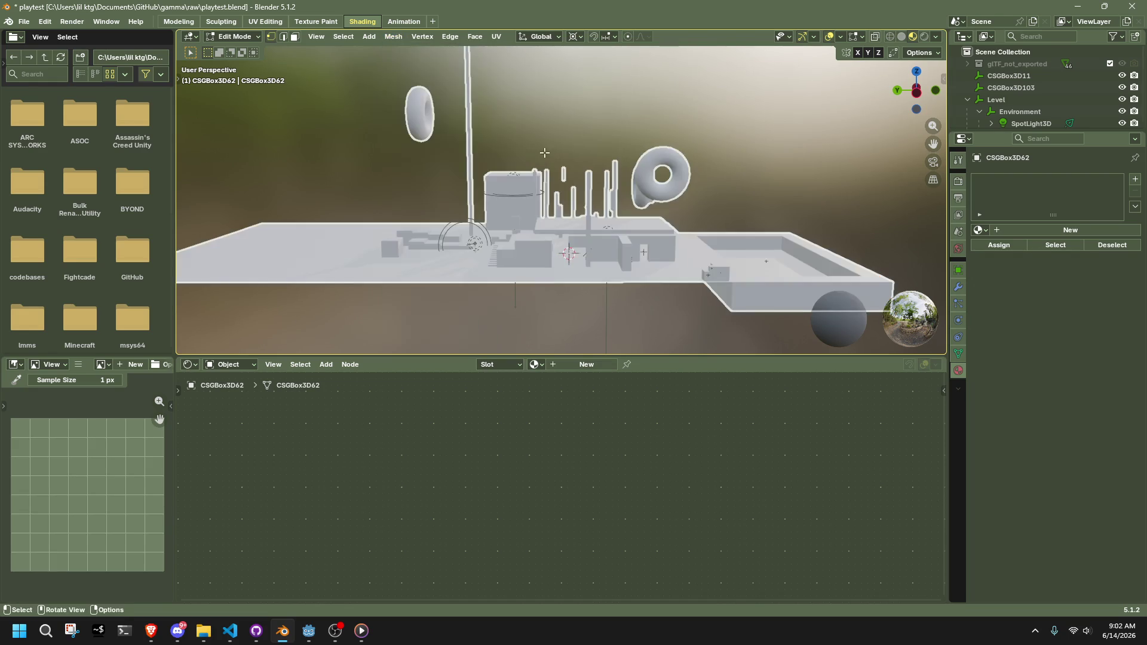
pyautogui.press('a')
pyautogui.hotkey('alt', 'a')
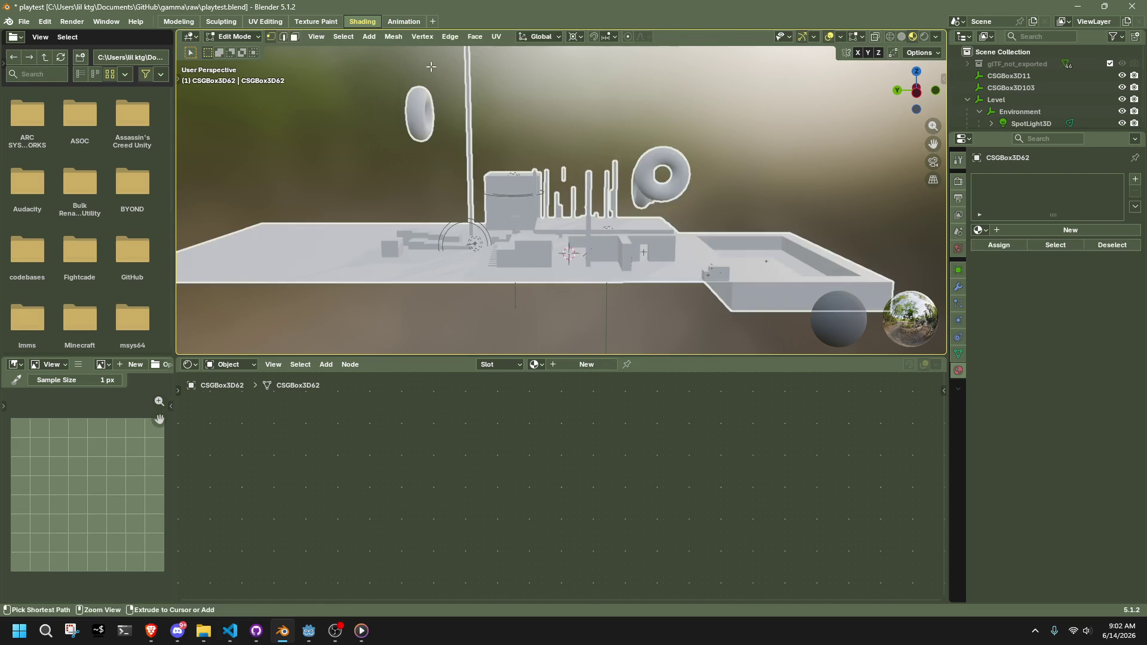
pyautogui.press('a')
# Separate the mesh by loose parts and return to Object Mode
pyautogui.click(383, 38)
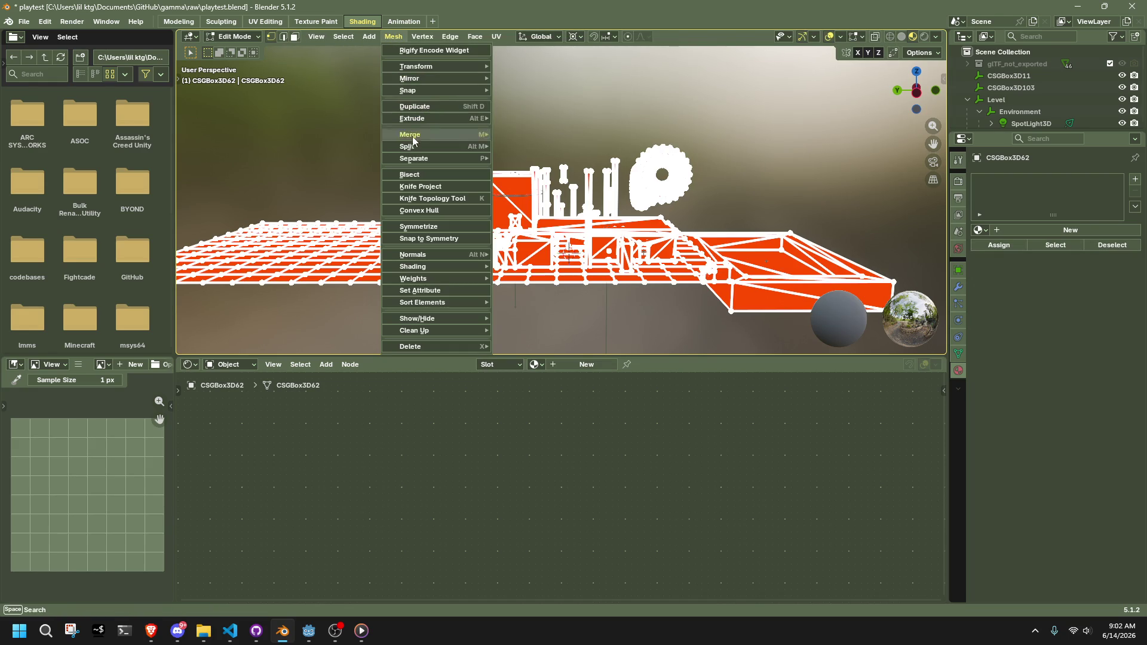
pyautogui.moveTo(436, 159)
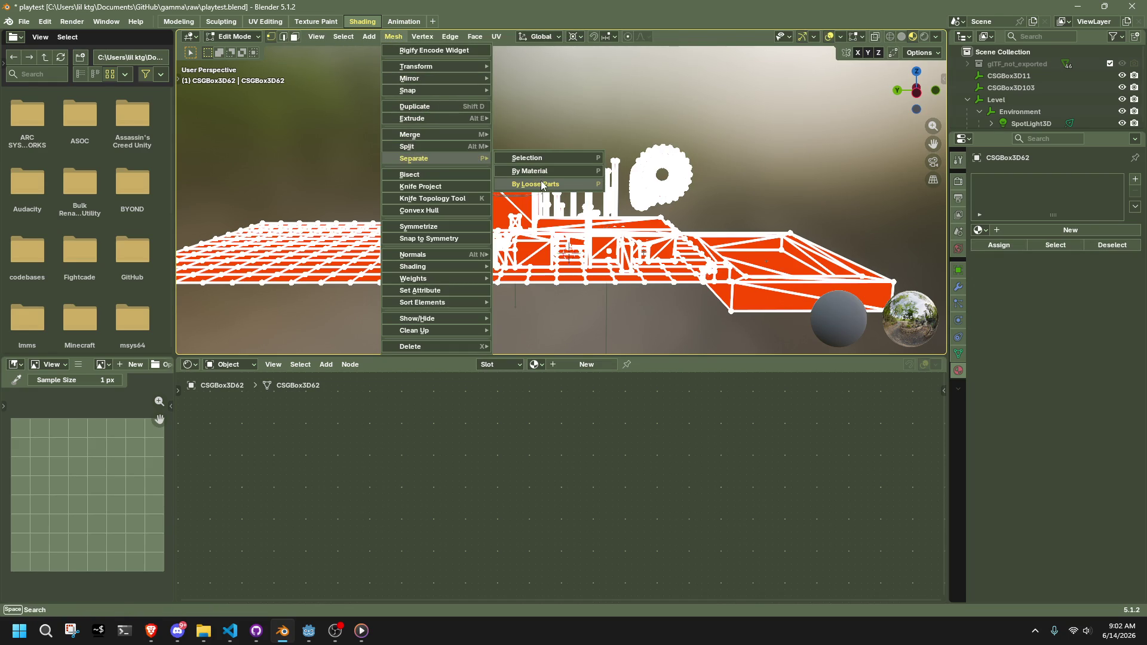
pyautogui.click(541, 185)
pyautogui.press('Tab')
# Select a triangular piece and a box piece to check the separated objects
pyautogui.moveTo(528, 141)
pyautogui.mouseDown(button='middle')
pyautogui.moveTo(547, 167)
pyautogui.moveTo(697, 178)
pyautogui.moveTo(637, 253)
pyautogui.moveTo(553, 220)
pyautogui.moveTo(219, 256)
pyautogui.moveTo(922, 242)
pyautogui.moveTo(854, 231)
pyautogui.moveTo(553, 295)
pyautogui.moveTo(654, 258)
pyautogui.moveTo(667, 214)
pyautogui.moveTo(640, 173)
pyautogui.mouseUp(button='middle')
pyautogui.click(637, 253)
pyautogui.click(666, 214)
pyautogui.click(646, 125)
pyautogui.click(638, 214)
pyautogui.click(684, 130)
pyautogui.moveTo(731, 163); pyautogui.dragTo(429, 285, button='middle')
pyautogui.press('b')
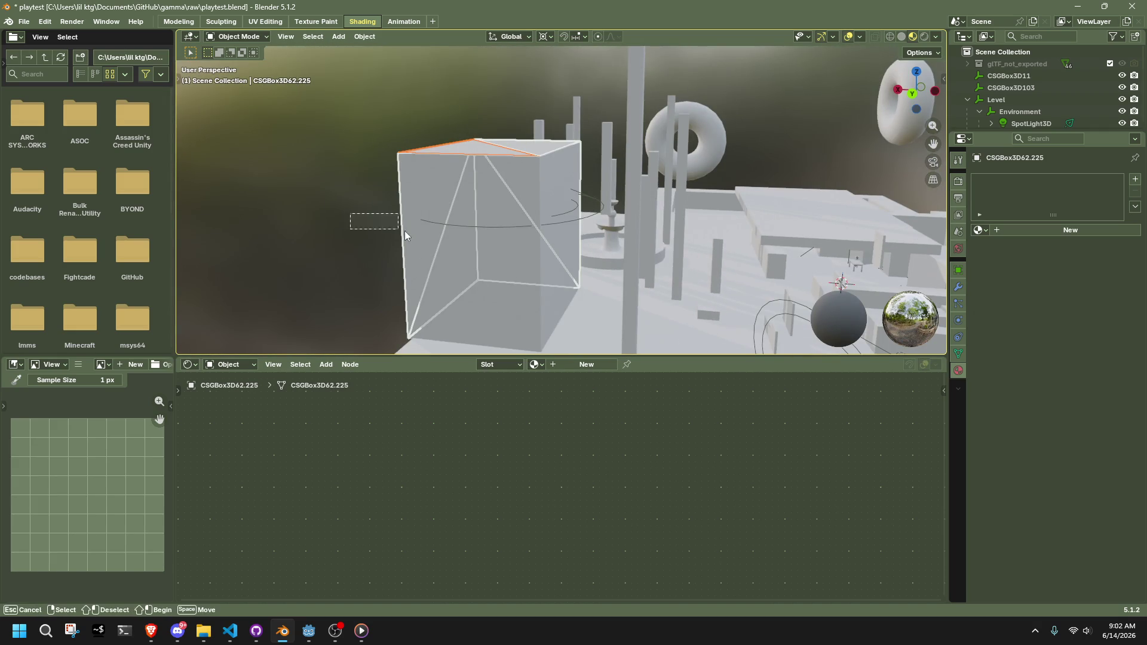
pyautogui.moveTo(539, 264); pyautogui.dragTo(540, 264)
pyautogui.moveTo(540, 264)
pyautogui.mouseDown(button='middle')
pyautogui.moveTo(442, 262)
pyautogui.moveTo(540, 266)
pyautogui.moveTo(267, 203)
pyautogui.mouseUp(button='middle')
pyautogui.moveTo(267, 203); pyautogui.dragTo(302, 272)
pyautogui.keyDown('shift'); pyautogui.click(521, 292); pyautogui.keyUp('shift')
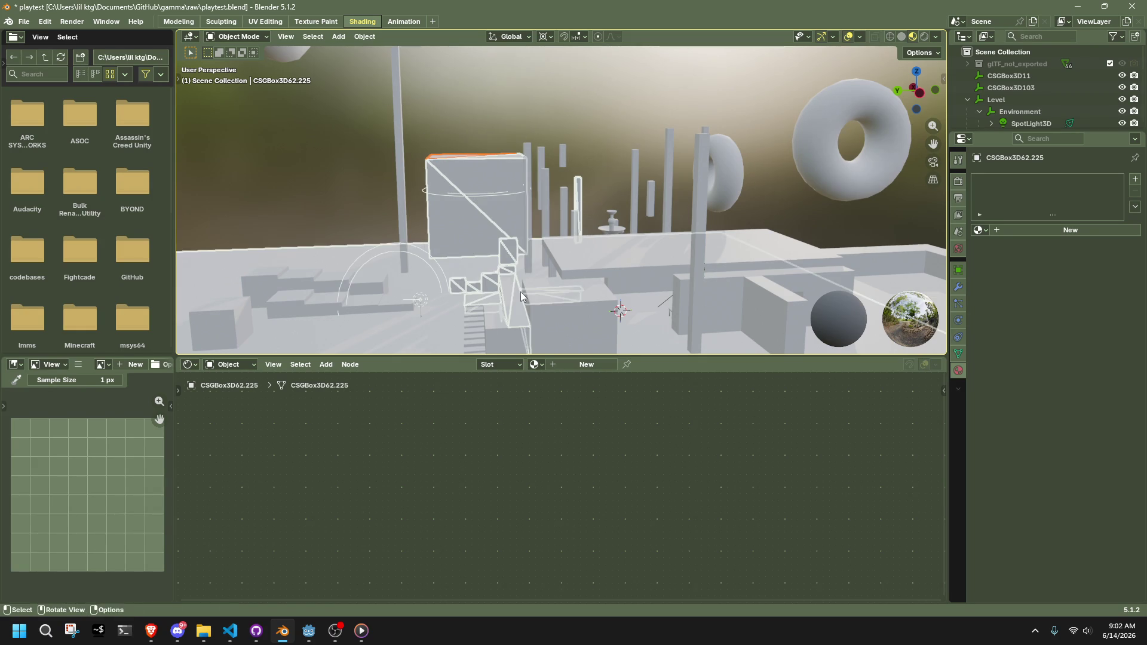
pyautogui.moveTo(454, 294)
pyautogui.mouseDown(button='middle')
pyautogui.moveTo(675, 335)
pyautogui.moveTo(796, 315)
pyautogui.mouseUp(button='middle')
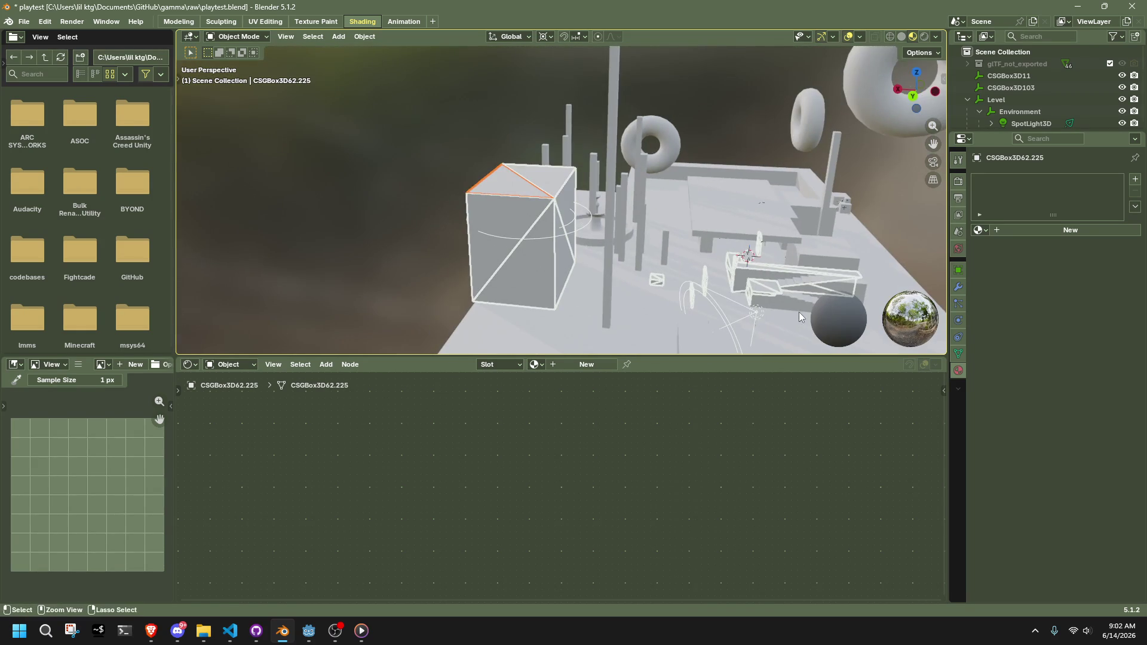
pyautogui.moveTo(589, 245)
pyautogui.mouseDown(button='middle')
pyautogui.moveTo(685, 260)
pyautogui.moveTo(472, 181)
pyautogui.mouseUp(button='middle')
pyautogui.moveTo(473, 181); pyautogui.dragTo(583, 324)
pyautogui.moveTo(759, 227)
pyautogui.mouseDown(button='middle')
pyautogui.moveTo(669, 200)
pyautogui.moveTo(564, 188)
pyautogui.moveTo(425, 199)
pyautogui.moveTo(592, 260)
pyautogui.mouseUp(button='middle')
pyautogui.scroll(5, 484, 202)
pyautogui.scroll(-4, 460, 197)
pyautogui.press('Tab')
pyautogui.press('a')
pyautogui.press('Tab')
pyautogui.click(353, 38)
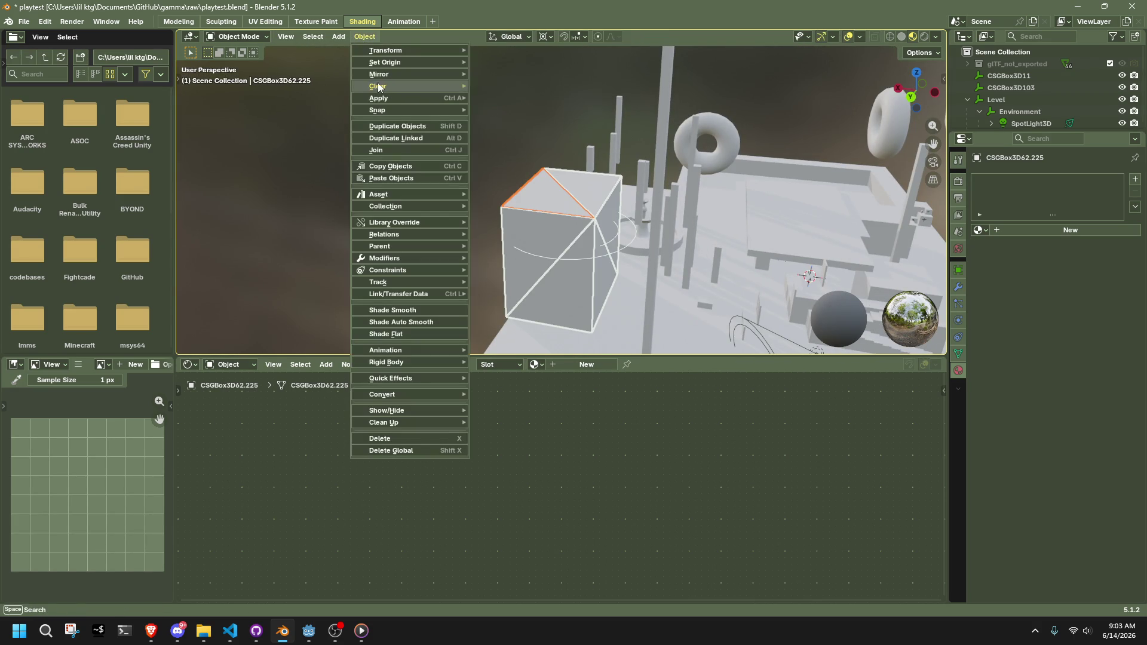
pyautogui.click(281, 132)
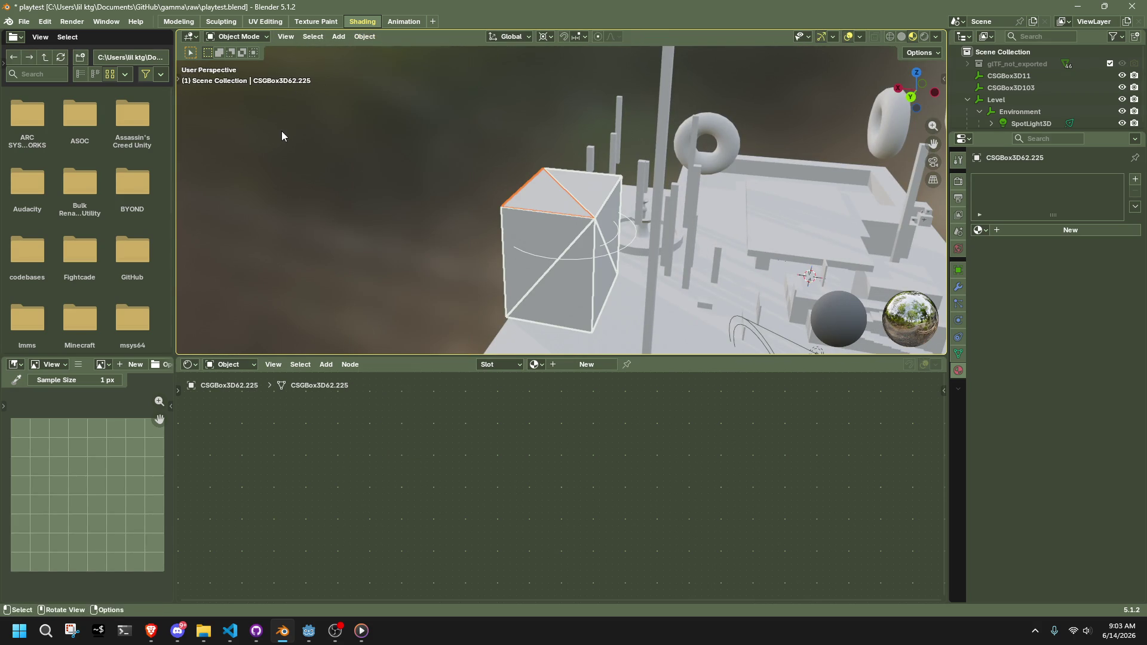
pyautogui.moveTo(282, 131)
pyautogui.mouseDown(button='middle')
pyautogui.moveTo(558, 149)
pyautogui.moveTo(478, 130)
pyautogui.moveTo(471, 117)
pyautogui.moveTo(467, 153)
pyautogui.mouseUp(button='middle')
pyautogui.hotkey('ctrl', 'z')
pyautogui.hotkey('ctrl', 'z')
pyautogui.hotkey('ctrl', 'z')
pyautogui.hotkey('ctrl', 'z')
pyautogui.hotkey('ctrl', 'z')
pyautogui.hotkey('ctrl', 'z')
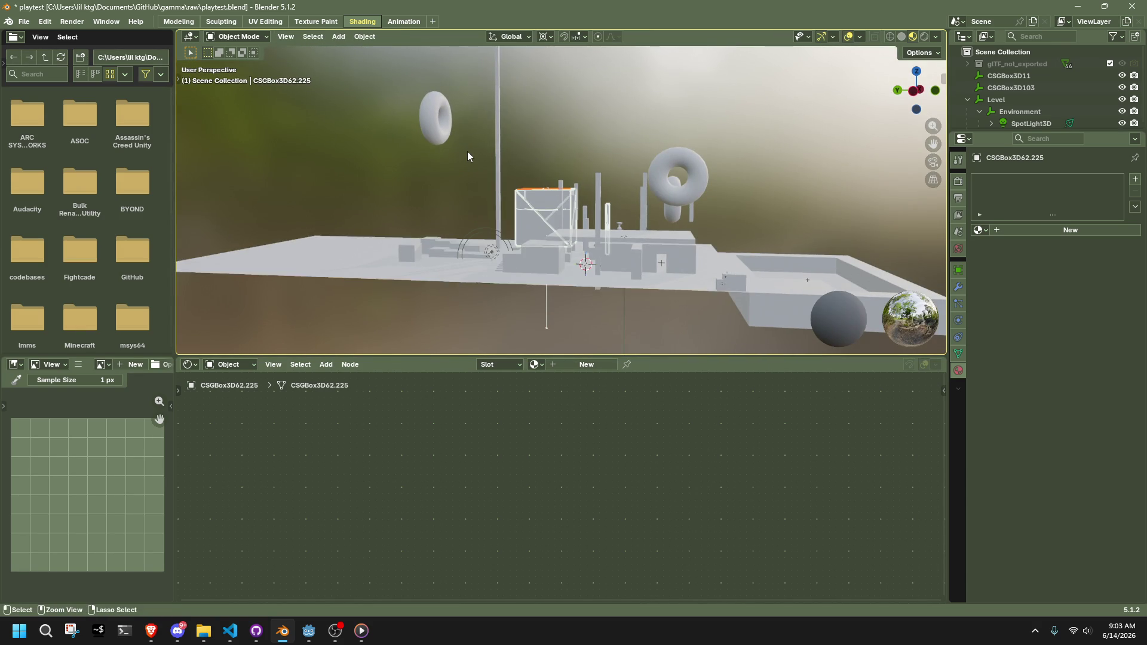
pyautogui.hotkey('ctrl', 'z')
pyautogui.hotkey('ctrl', 'z')
pyautogui.hotkey('ctrl', 'z')
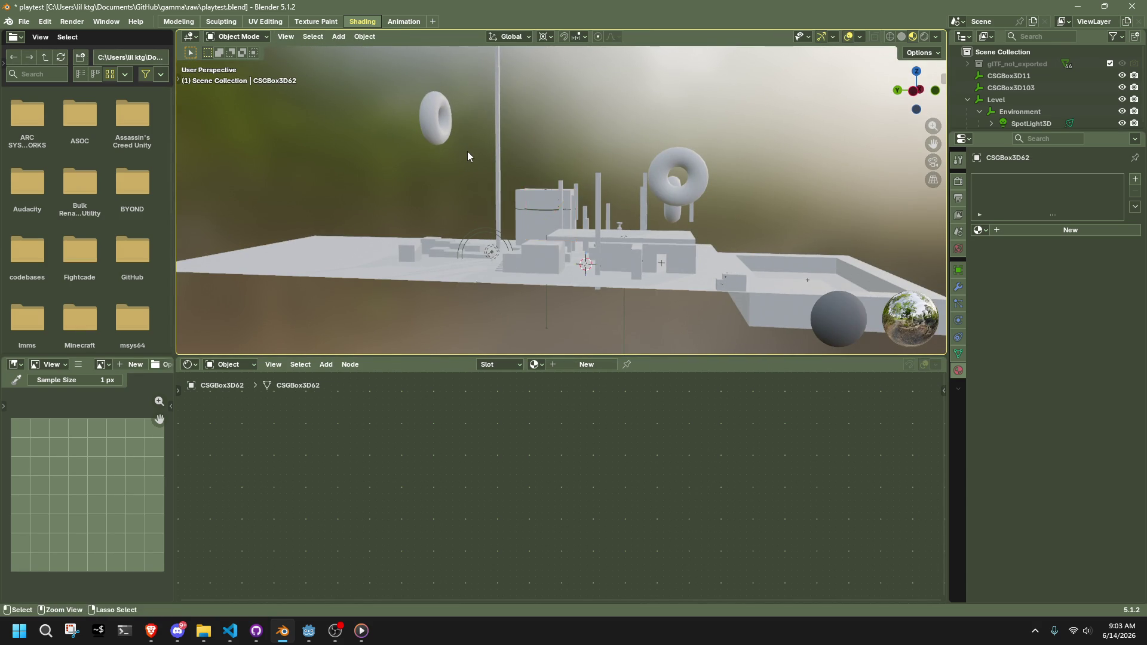
# Enter Edit Mode on the CSGBox3D62 level mesh in edge mode and select linked geometry
pyautogui.scroll(4, 669, 322)
pyautogui.moveTo(726, 320)
pyautogui.keyDown('shift'); pyautogui.mouseDown(button='middle')
pyautogui.moveTo(515, 159)
pyautogui.moveTo(553, 240)
pyautogui.moveTo(650, 278)
pyautogui.mouseUp(button='middle'); pyautogui.keyUp('shift')
pyautogui.press('Tab')
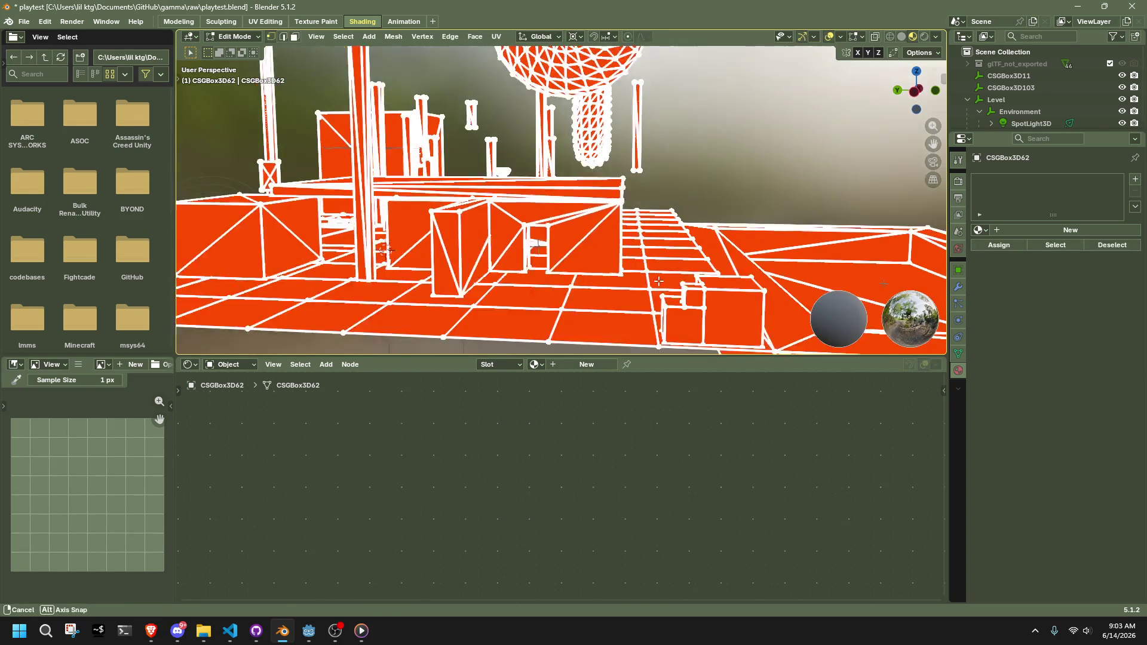
pyautogui.moveTo(669, 227)
pyautogui.keyDown('shift'); pyautogui.mouseDown(button='middle')
pyautogui.moveTo(699, 166)
pyautogui.moveTo(639, 226)
pyautogui.mouseUp(button='middle'); pyautogui.keyUp('shift')
pyautogui.scroll(2, 639, 225)
pyautogui.press('2')
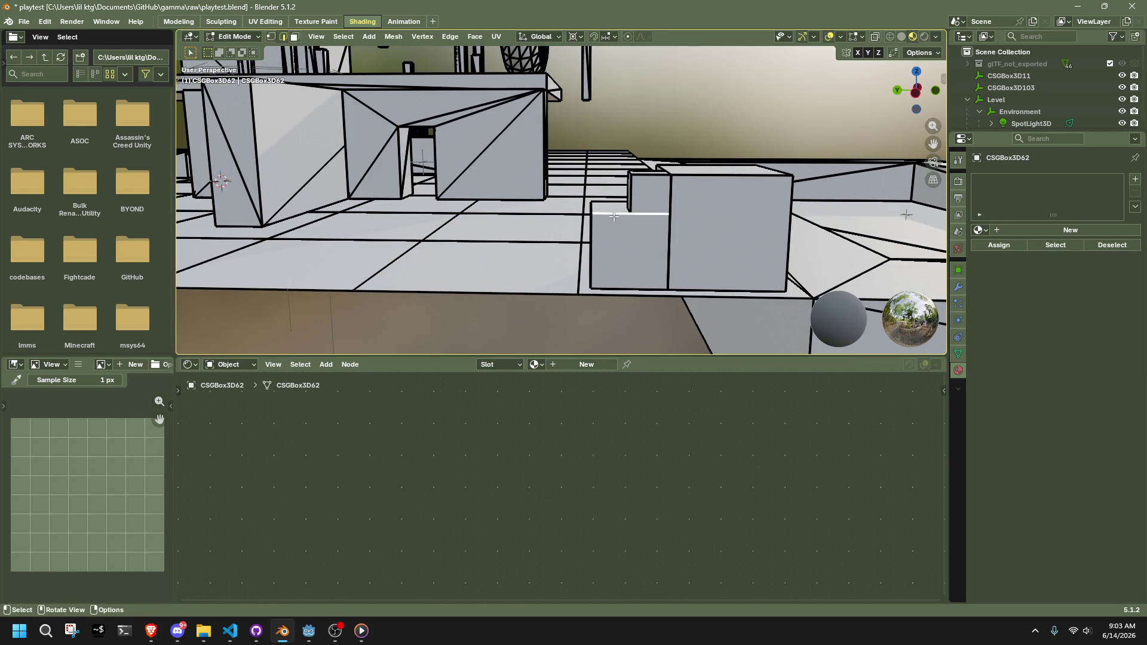
pyautogui.press('l')
pyautogui.scroll(-6, 624, 204)
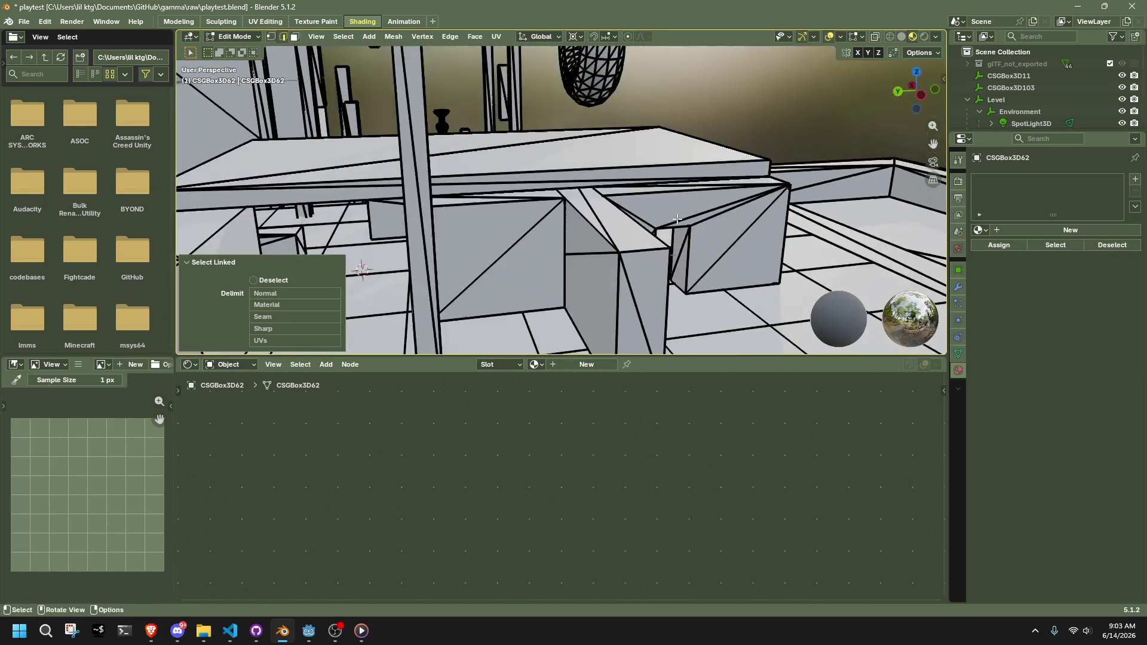
pyautogui.click(837, 126)
pyautogui.moveTo(837, 126)
pyautogui.mouseDown(button='middle')
pyautogui.moveTo(692, 134)
pyautogui.moveTo(694, 117)
pyautogui.moveTo(742, 136)
pyautogui.moveTo(532, 111)
pyautogui.mouseUp(button='middle')
# Merge all vertices by distance at 0.0001 m, removing 6685 duplicates
pyautogui.press('a')
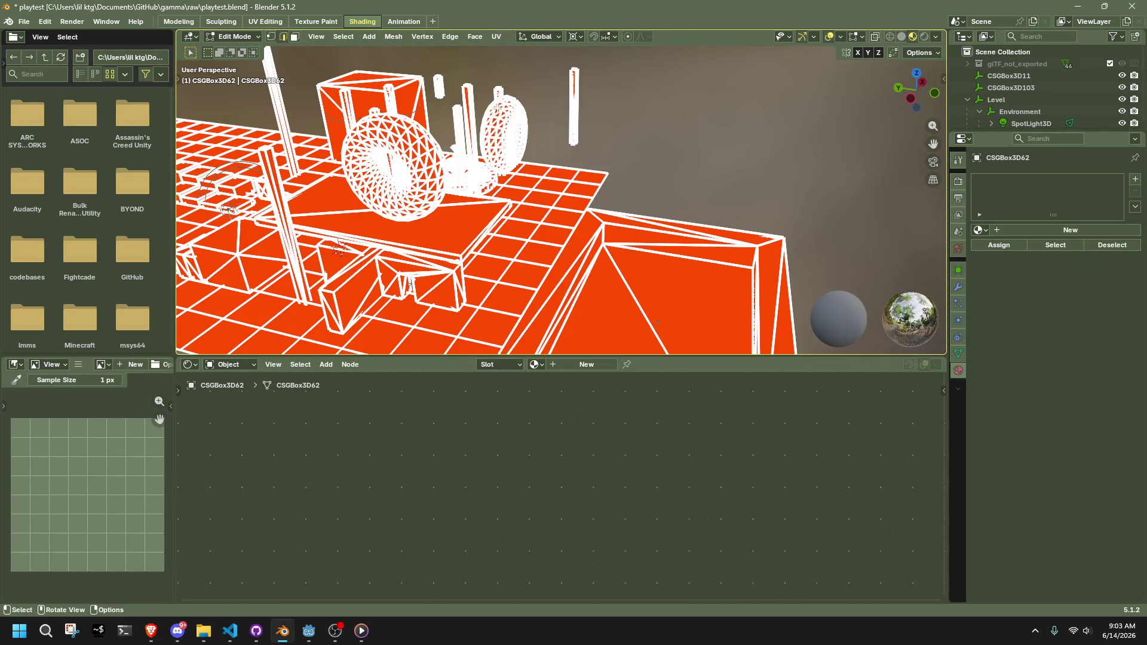
pyautogui.click(393, 37)
pyautogui.moveTo(406, 331)
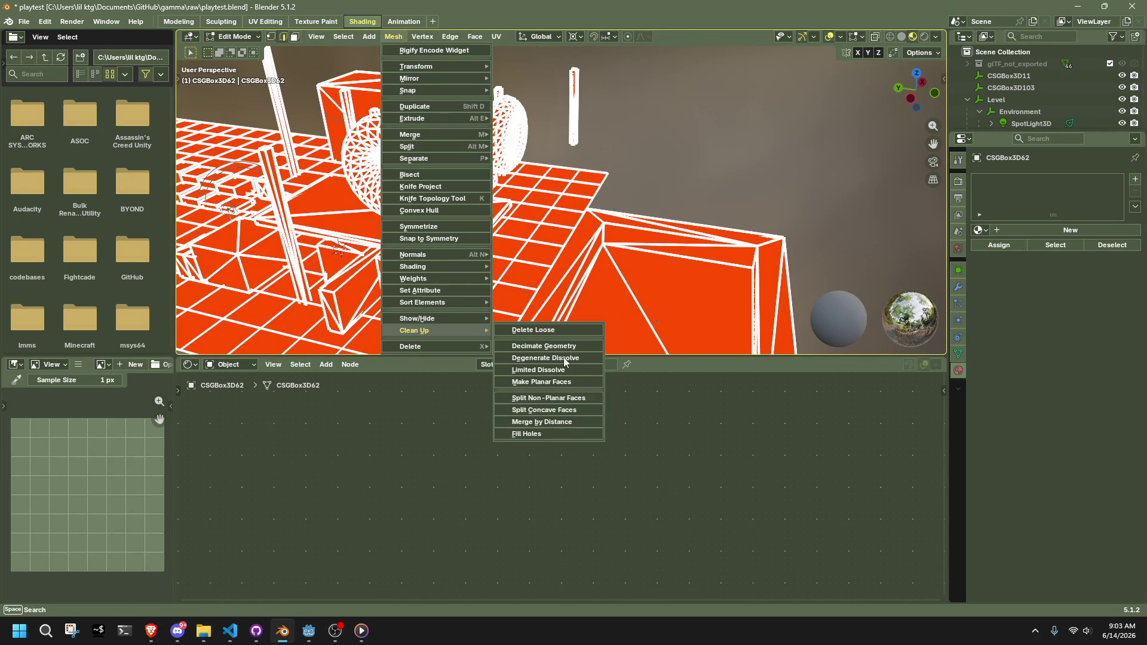
pyautogui.click(557, 422)
pyautogui.moveTo(586, 276); pyautogui.dragTo(528, 269, button='middle')
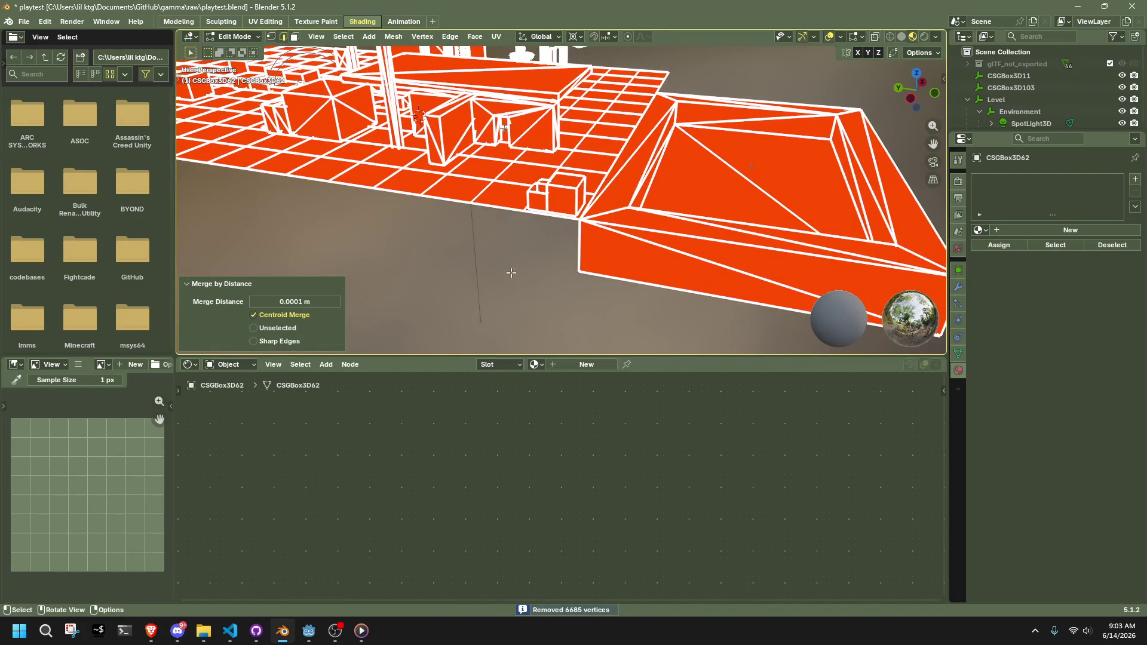
pyautogui.click(503, 276)
pyautogui.scroll(-6, 551, 224)
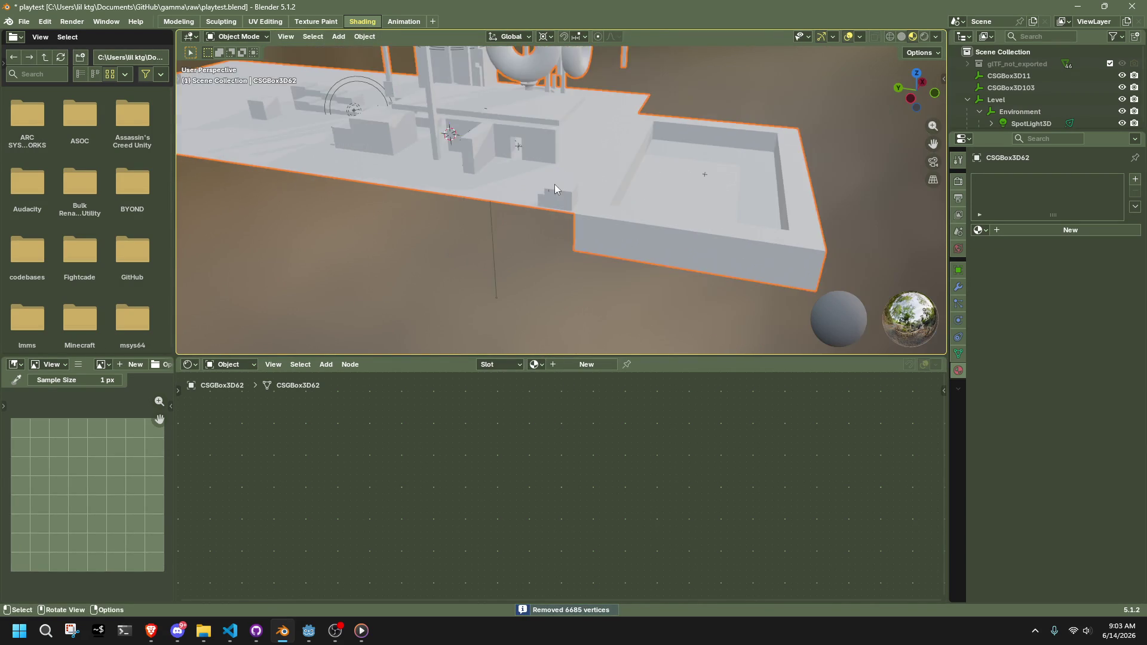
pyautogui.press('a')
pyautogui.click(356, 38)
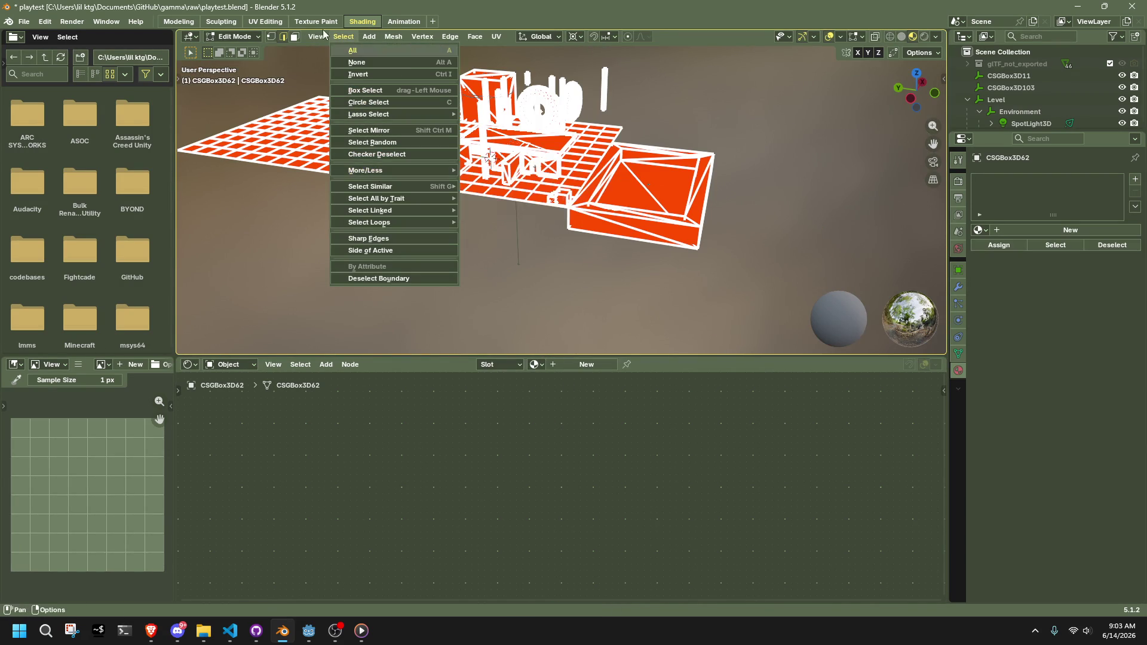
# Separate the cleaned level mesh by loose parts and return to Object Mode
pyautogui.click(394, 36)
pyautogui.moveTo(420, 161)
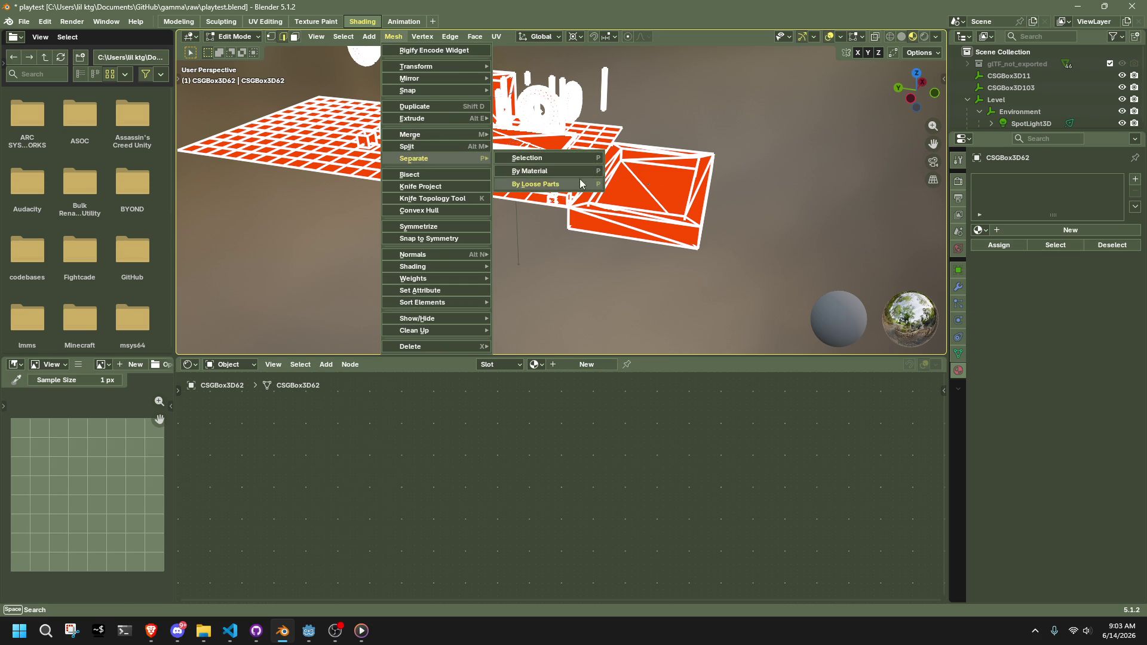
pyautogui.click(579, 180)
pyautogui.press('Tab')
# Find the small stray box CSGBox3D62.035 near the stairs and delete it
pyautogui.click(496, 230)
pyautogui.scroll(4, 561, 206)
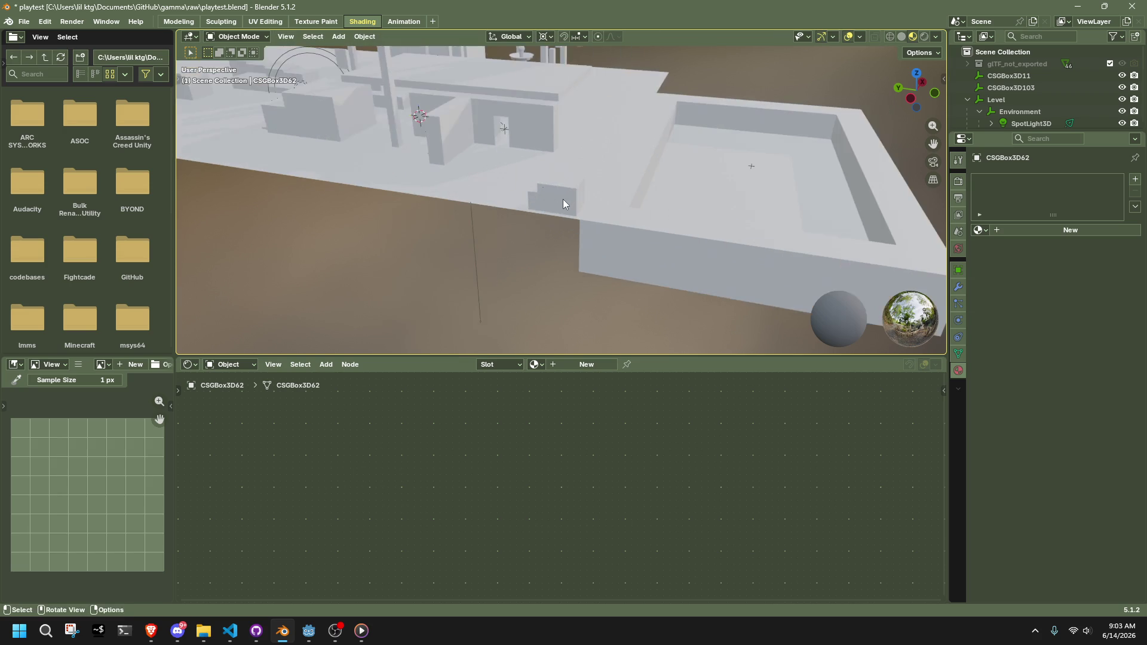
pyautogui.moveTo(644, 234); pyautogui.dragTo(734, 235, button='middle')
pyautogui.click(607, 162)
pyautogui.scroll(2, 607, 162)
pyautogui.moveTo(611, 164)
pyautogui.mouseDown(button='middle')
pyautogui.moveTo(645, 217)
pyautogui.moveTo(638, 239)
pyautogui.moveTo(602, 239)
pyautogui.moveTo(602, 188)
pyautogui.moveTo(584, 192)
pyautogui.moveTo(565, 217)
pyautogui.moveTo(698, 210)
pyautogui.moveTo(547, 237)
pyautogui.moveTo(500, 274)
pyautogui.moveTo(687, 210)
pyautogui.mouseUp(button='middle')
pyautogui.press('Tab')
pyautogui.press('Tab')
pyautogui.click(617, 174)
pyautogui.press('Delete')
# Box-select the 14 stray objects near the flag and delete them
pyautogui.click(609, 194)
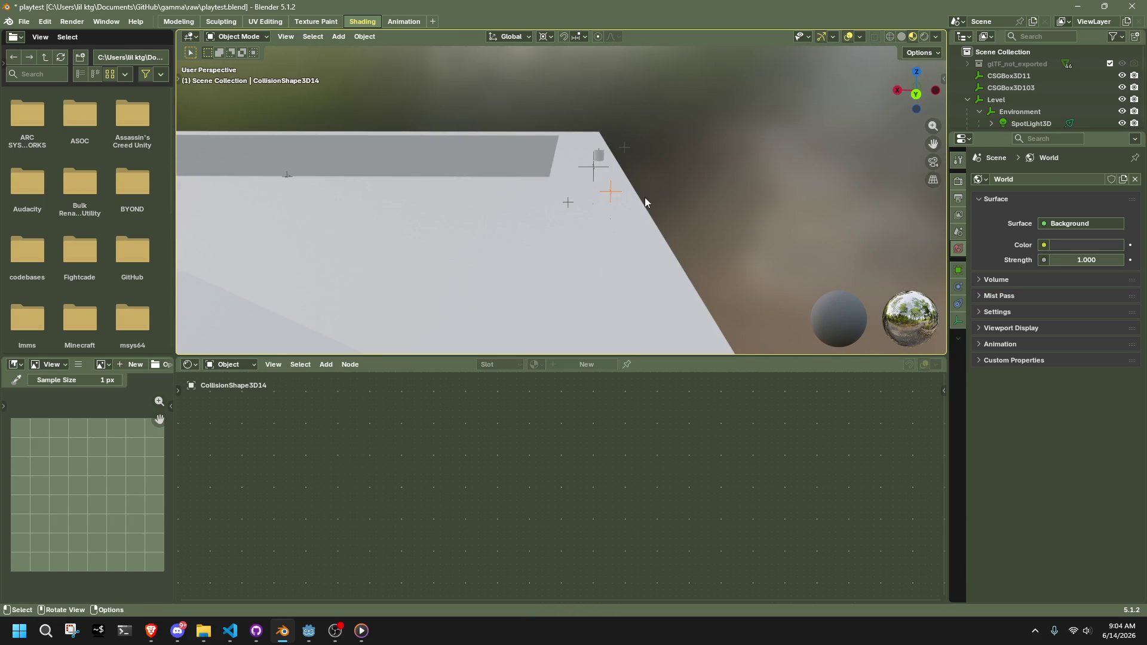
pyautogui.scroll(-5, 1034, 107)
pyautogui.scroll(10, 1034, 106)
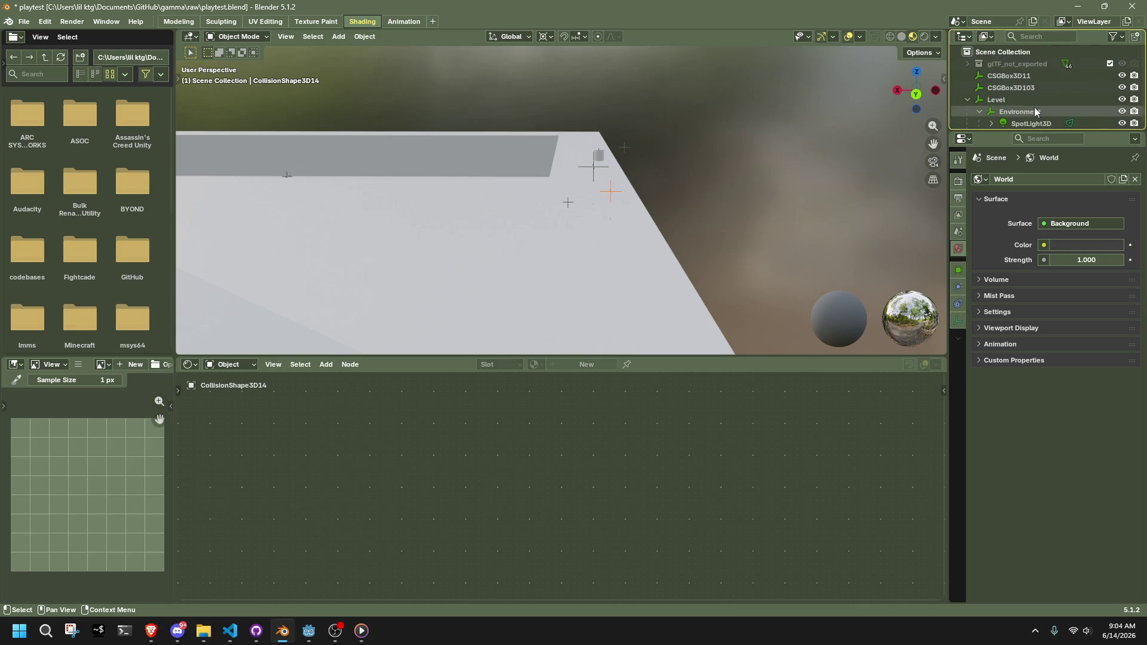
pyautogui.click(968, 99)
pyautogui.moveTo(744, 199); pyautogui.dragTo(636, 115, button='middle')
pyautogui.moveTo(521, 59); pyautogui.dragTo(730, 137)
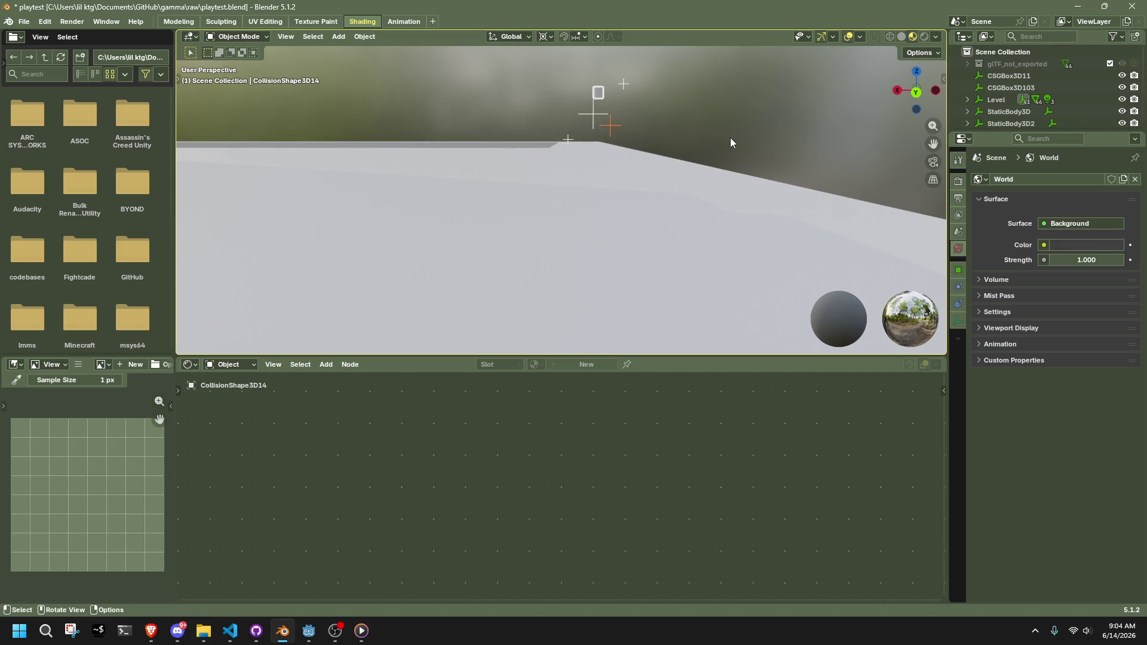
pyautogui.press('Delete')
# Delete the CSGBox3D103 and CSGBox3D11 objects
pyautogui.moveTo(730, 137)
pyautogui.mouseDown(button='middle')
pyautogui.moveTo(529, 185)
pyautogui.moveTo(606, 200)
pyautogui.moveTo(629, 232)
pyautogui.moveTo(580, 220)
pyautogui.mouseUp(button='middle')
pyautogui.click(611, 204)
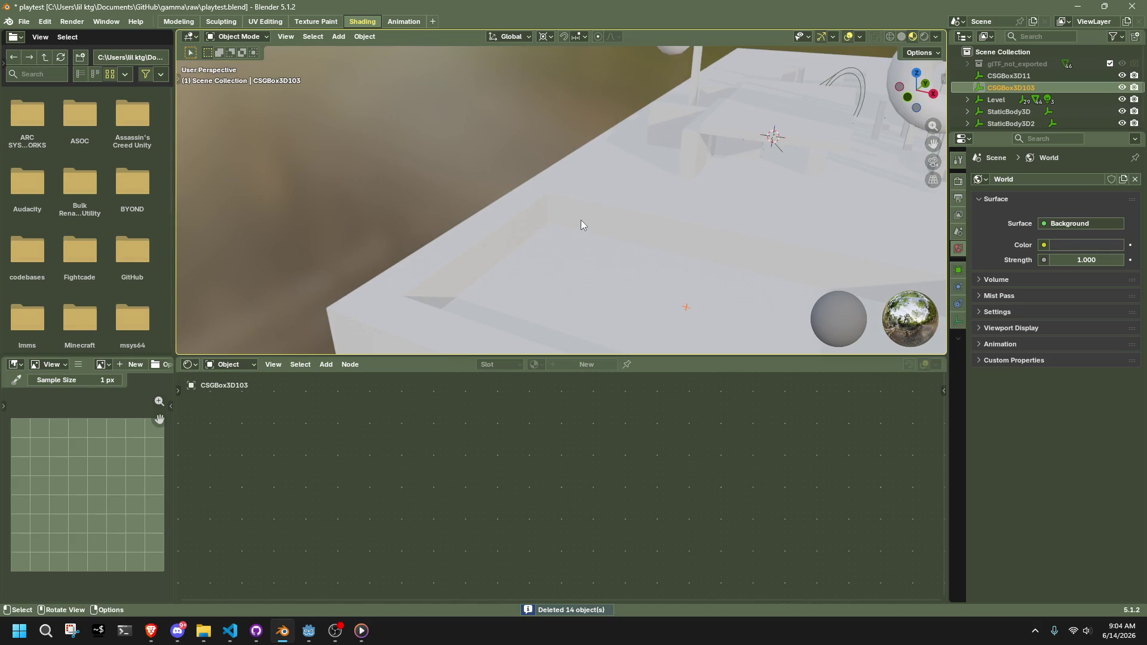
pyautogui.press('Delete')
pyautogui.click(998, 75)
pyautogui.moveTo(705, 179); pyautogui.dragTo(657, 228, button='middle')
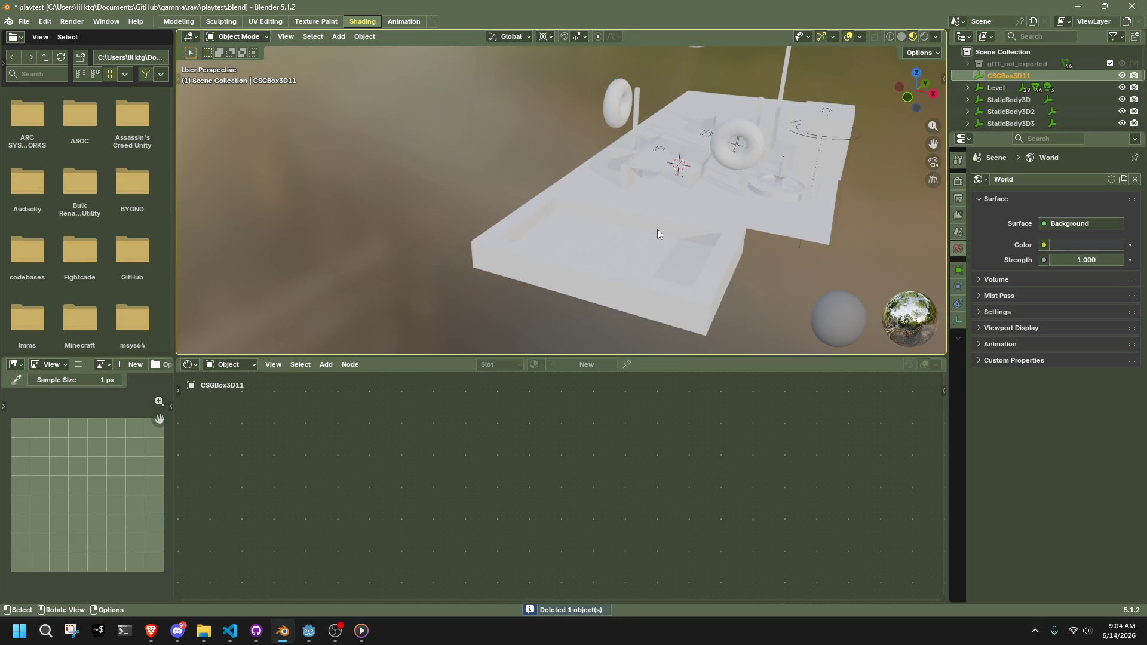
pyautogui.scroll(-1, 657, 228)
pyautogui.press('Delete')
# Make glTF_not_exported the active collection and expand it to show its icospheres
pyautogui.click(998, 77)
pyautogui.click(1005, 63)
pyautogui.click(967, 63)
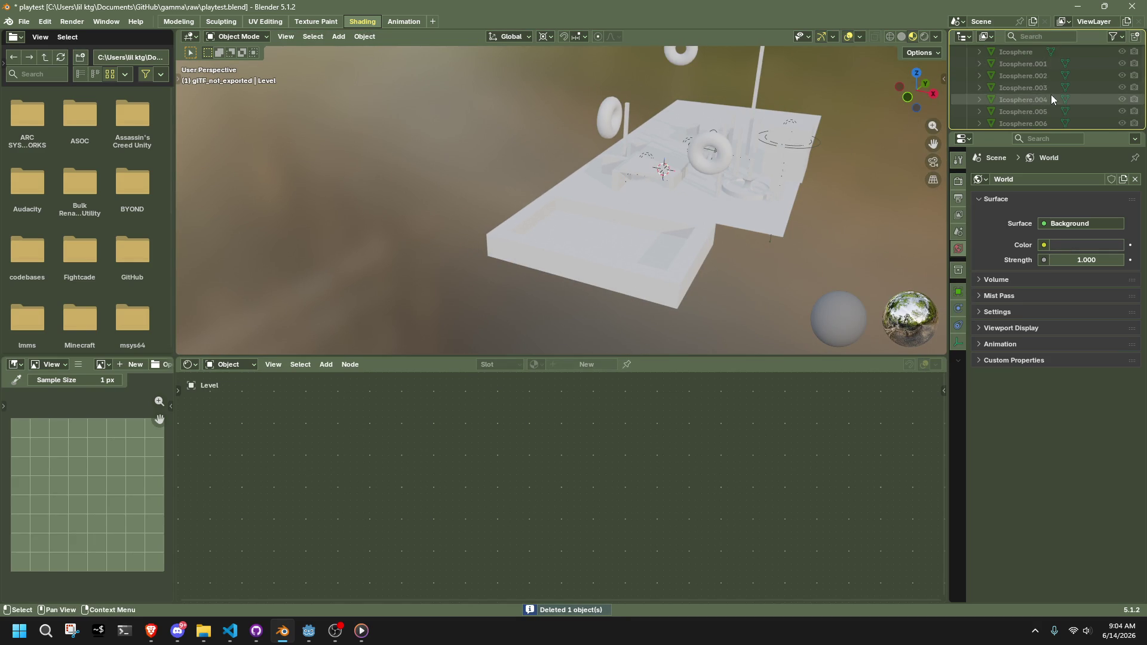
# Remove the glTF_not_exported collection from the scene
pyautogui.click(1121, 63)
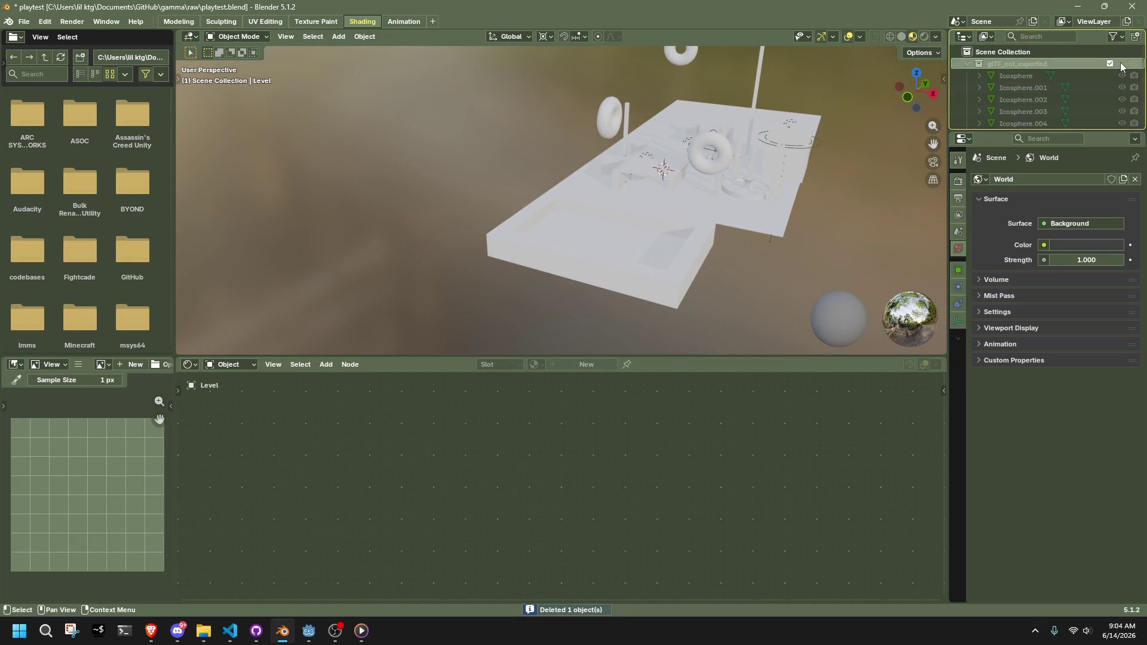
pyautogui.click(966, 63)
pyautogui.rightClick(989, 63)
pyautogui.click(1019, 66)
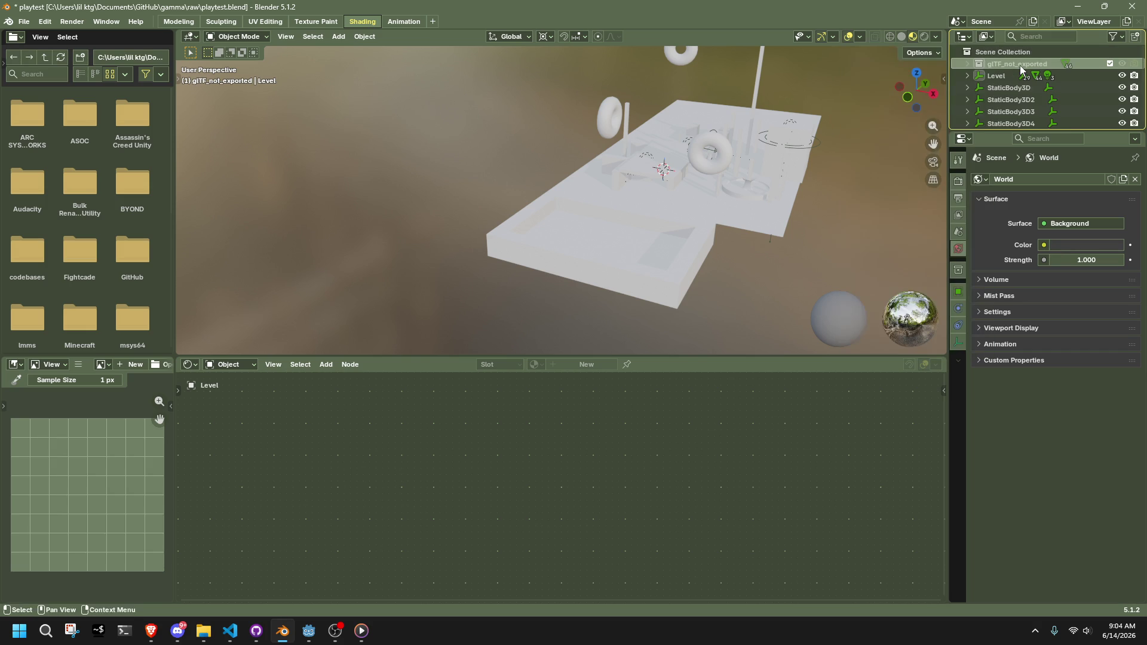
pyautogui.rightClick(1019, 66)
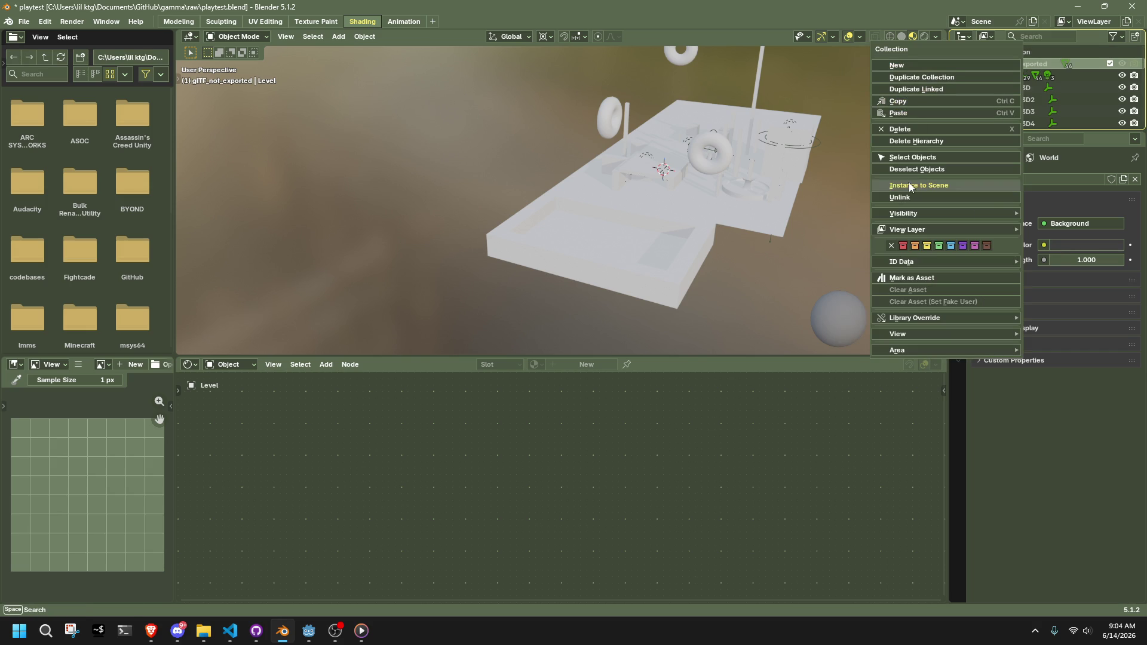
pyautogui.click(909, 143)
# Delete the StaticBody3D through StaticBody3D19 objects from the Outliner
pyautogui.moveTo(615, 195); pyautogui.dragTo(769, 199, button='middle')
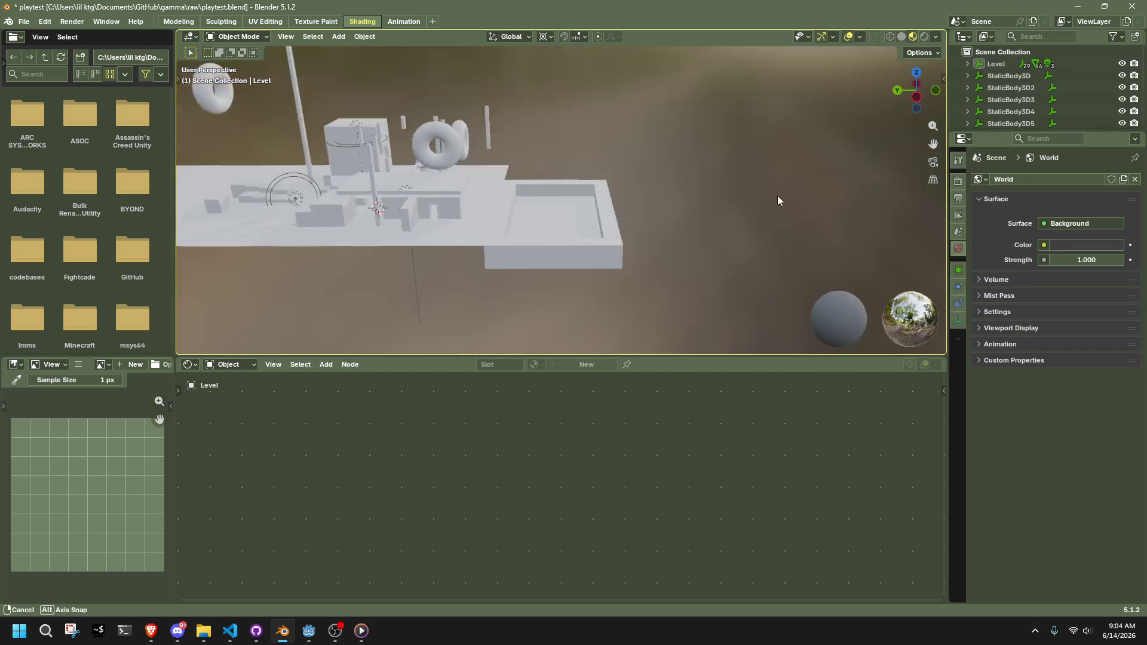
pyautogui.click(998, 75)
pyautogui.scroll(-3, 1014, 95)
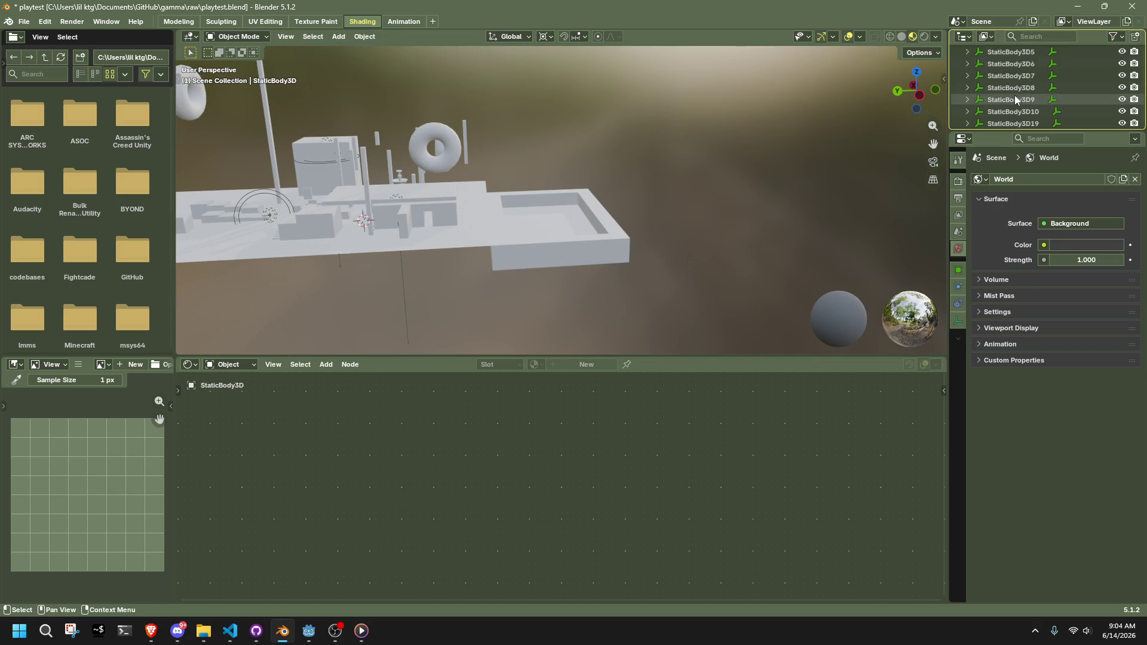
pyautogui.keyDown('shift'); pyautogui.click(1015, 117); pyautogui.keyUp('shift')
pyautogui.rightClick(1014, 119)
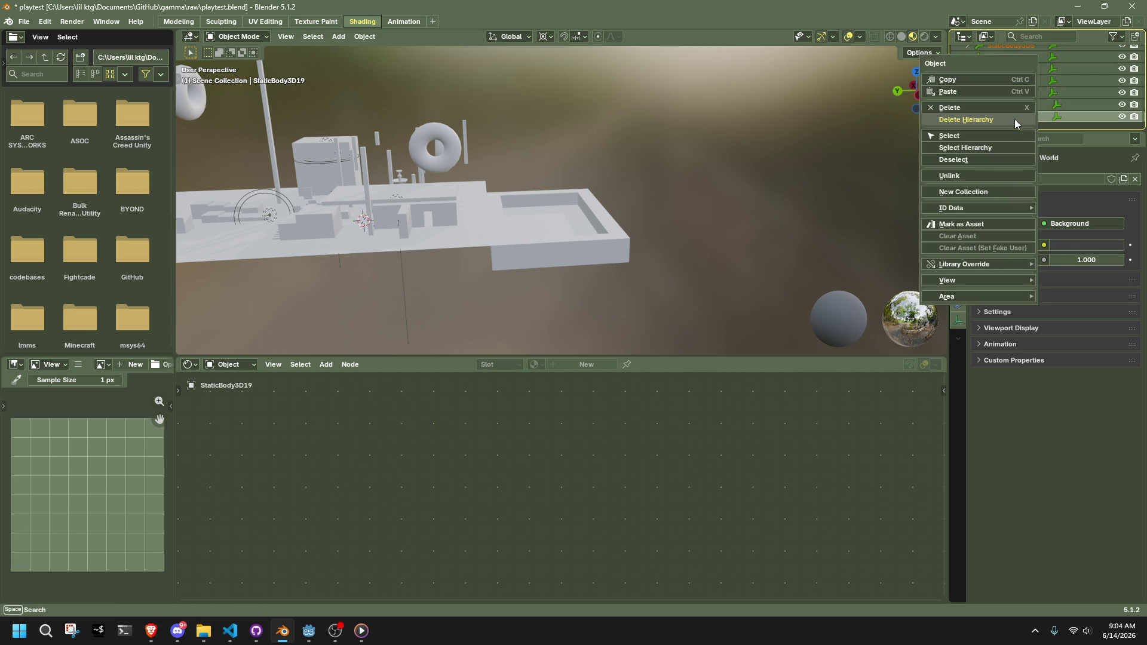
pyautogui.click(952, 122)
pyautogui.scroll(2, 681, 200)
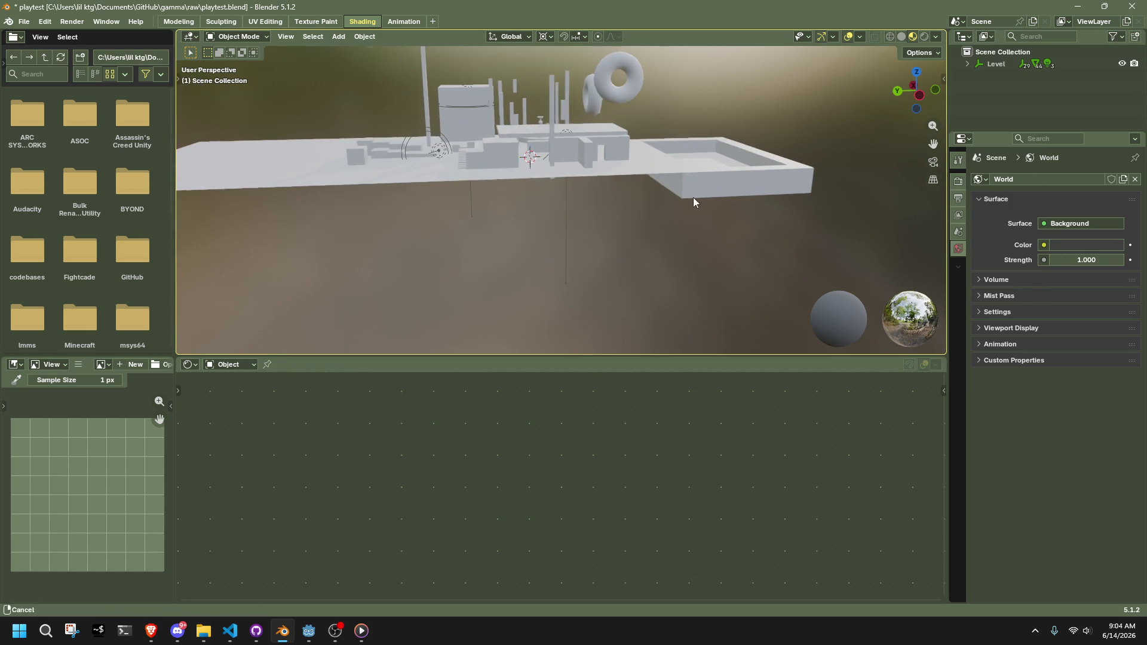
# Select the small cup on the table and show its tool and render settings
pyautogui.scroll(3, 594, 221)
pyautogui.moveTo(597, 215)
pyautogui.mouseDown(button='middle')
pyautogui.moveTo(550, 179)
pyautogui.moveTo(500, 218)
pyautogui.moveTo(566, 220)
pyautogui.moveTo(688, 200)
pyautogui.moveTo(809, 205)
pyautogui.moveTo(532, 203)
pyautogui.mouseUp(button='middle')
pyautogui.scroll(6, 625, 235)
pyautogui.click(636, 284)
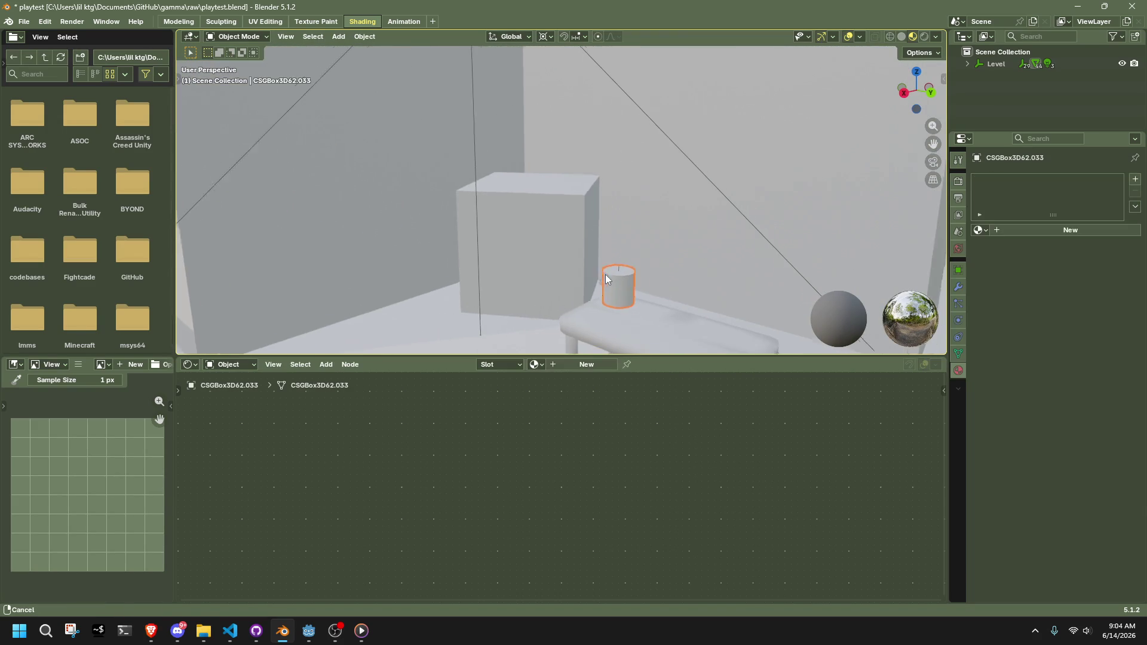
pyautogui.keyDown('shift'); pyautogui.moveTo(611, 277); pyautogui.dragTo(564, 252, button='middle'); pyautogui.keyUp('shift')
pyautogui.rightClick(664, 221)
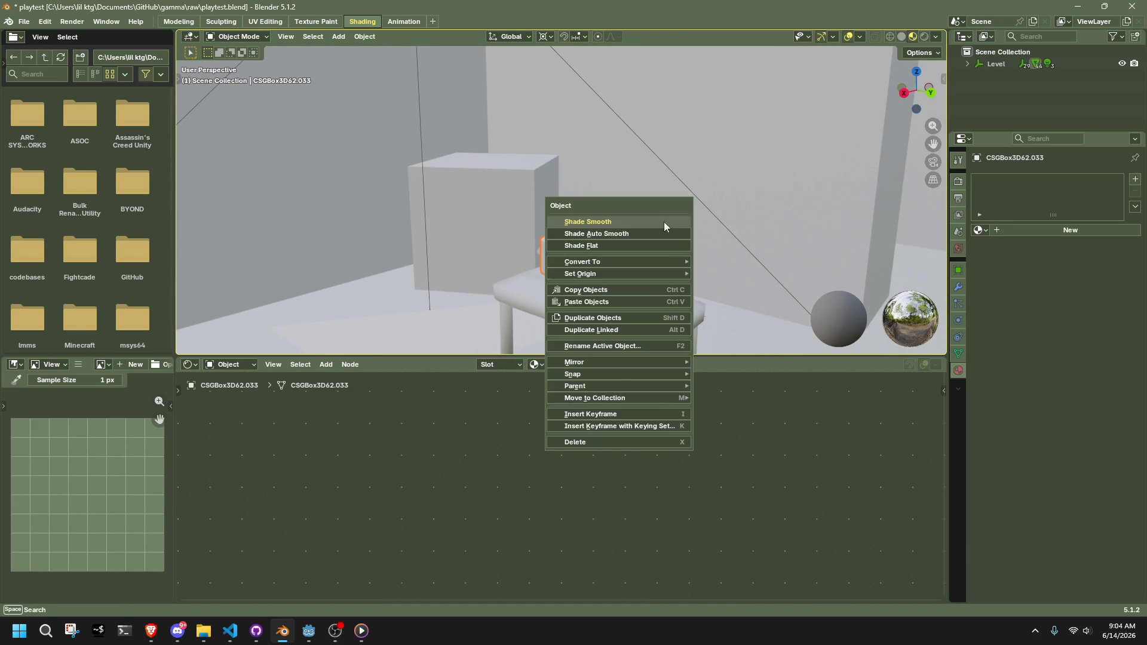
pyautogui.click(959, 160)
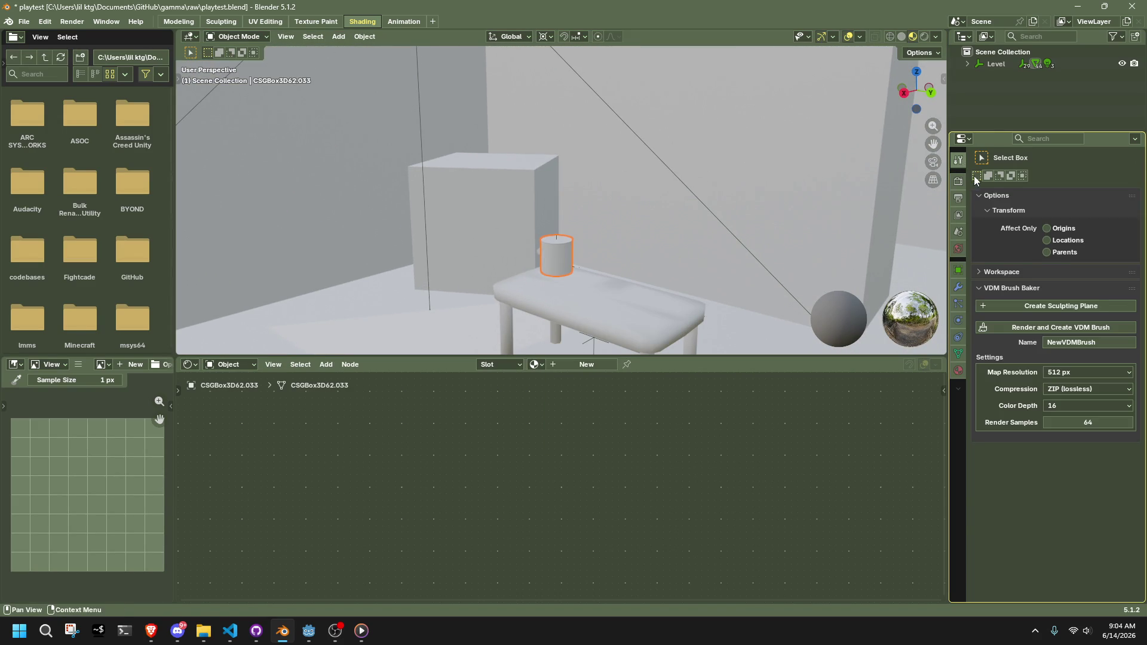
pyautogui.click(958, 180)
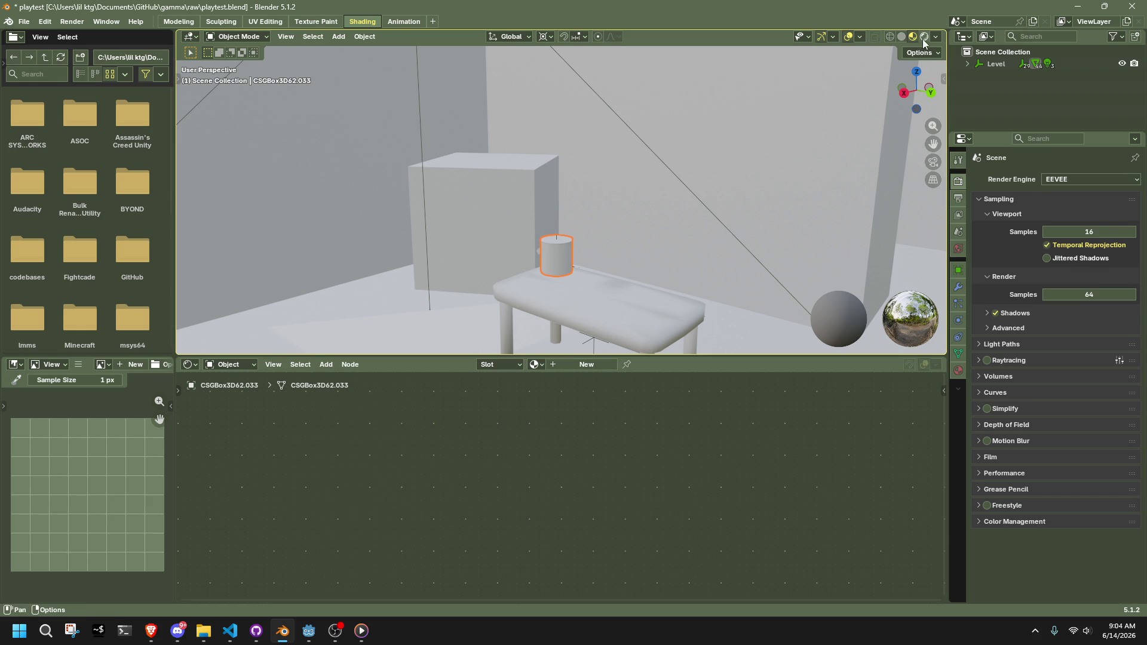
# Switch the viewport to Rendered shading and move the cup to a new spot
pyautogui.click(923, 38)
pyautogui.scroll(-6, 702, 210)
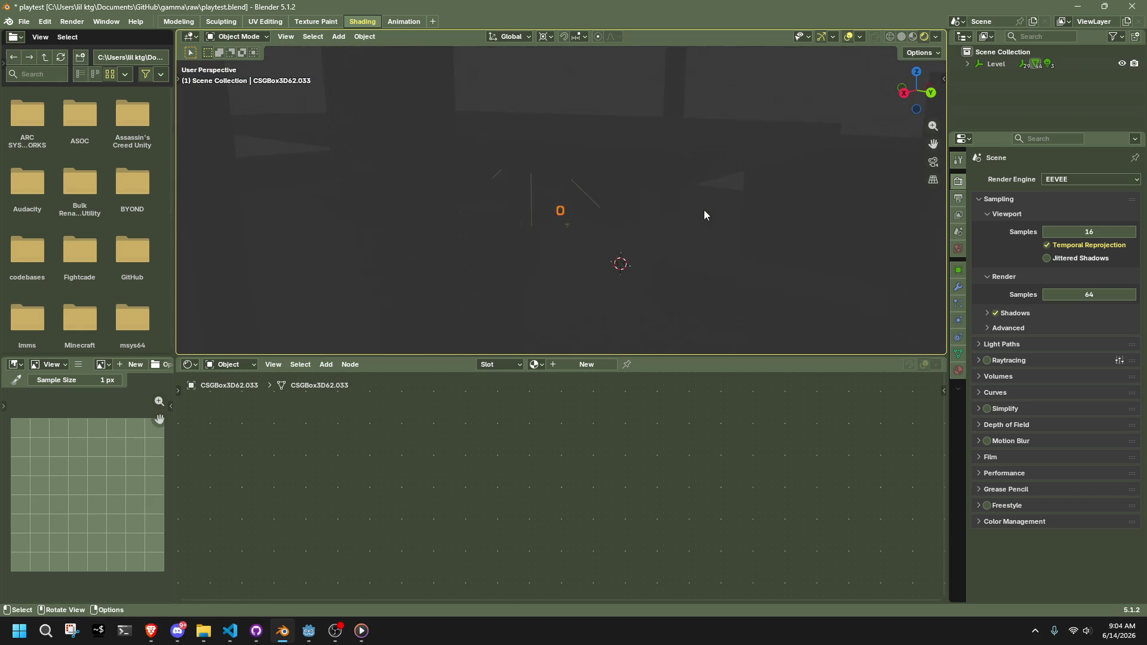
pyautogui.press('g')
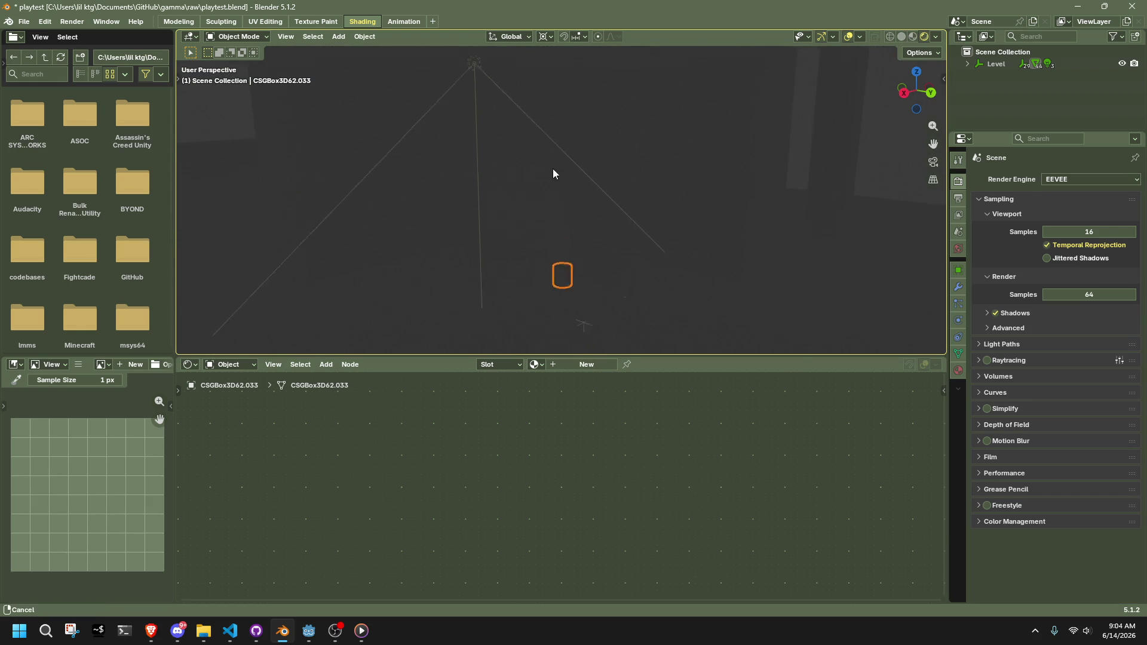
pyautogui.click(544, 114)
# Move the spotlight about 1.78 m and test World Strength, leaving it at 1.000
pyautogui.click(521, 115)
pyautogui.moveTo(521, 115)
pyautogui.mouseDown(button='middle')
pyautogui.moveTo(558, 133)
pyautogui.moveTo(621, 135)
pyautogui.moveTo(597, 127)
pyautogui.mouseUp(button='middle')
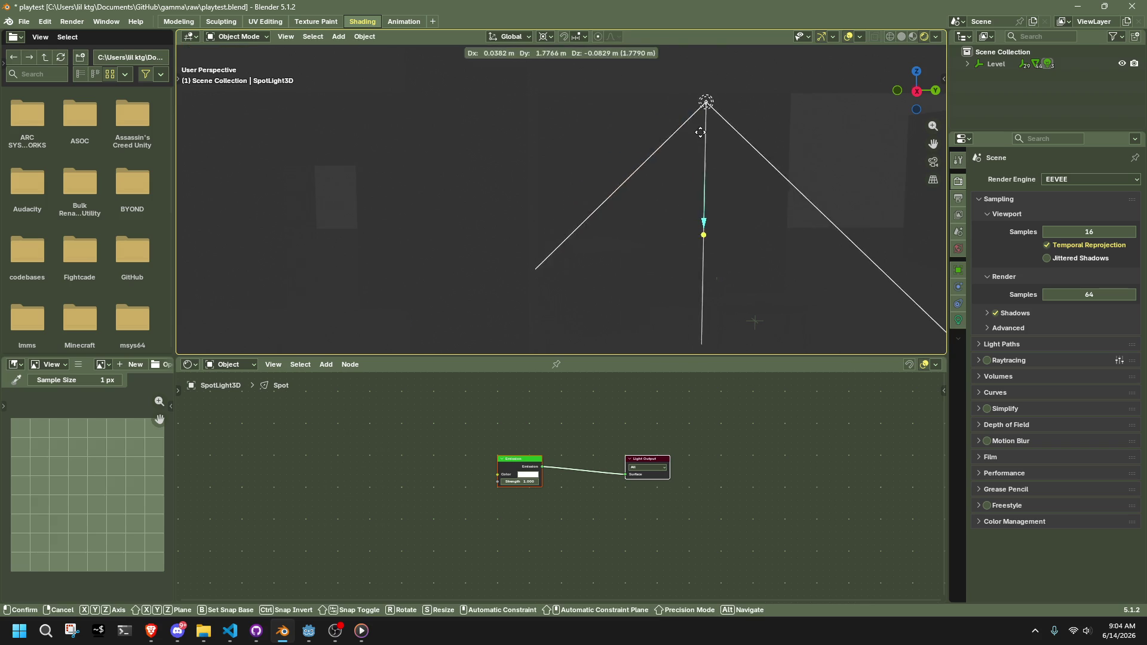
pyautogui.click(958, 251)
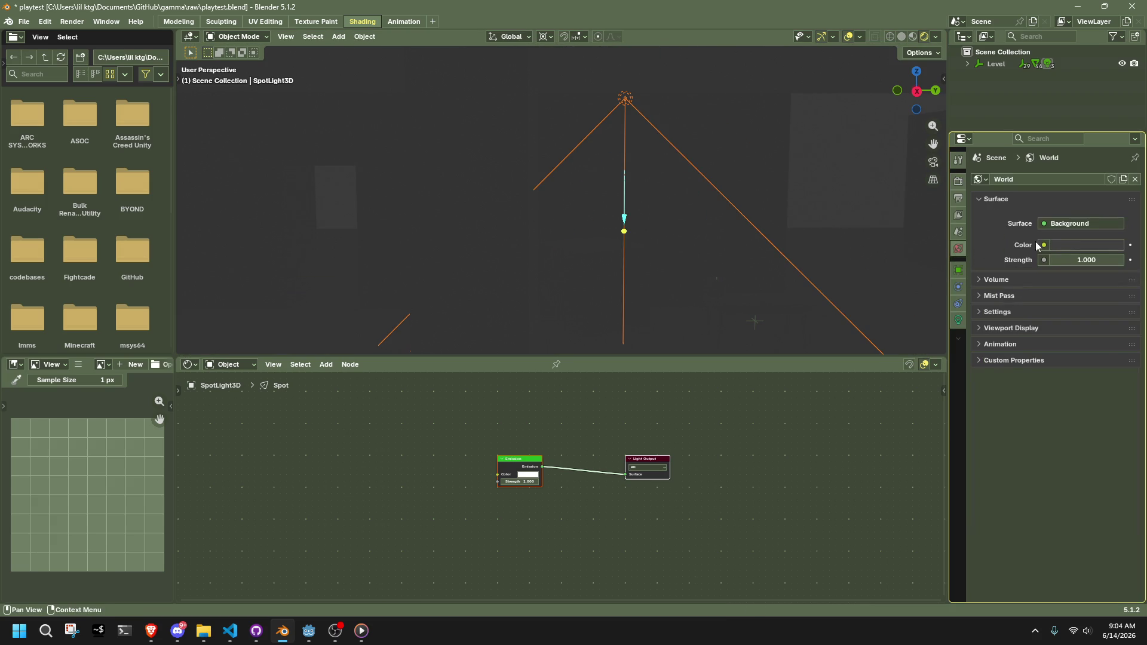
pyautogui.moveTo(1117, 260)
pyautogui.mouseDown()
pyautogui.moveTo(1063, 260)
pyautogui.moveTo(1117, 260)
pyautogui.mouseUp()
pyautogui.press('Escape')
# In Left Orthographic view, select the pillars, ending on the single right-hand pillar
pyautogui.moveTo(828, 189)
pyautogui.mouseDown(button='middle')
pyautogui.moveTo(765, 206)
pyautogui.moveTo(554, 221)
pyautogui.moveTo(439, 203)
pyautogui.mouseUp(button='middle')
pyautogui.click(923, 92)
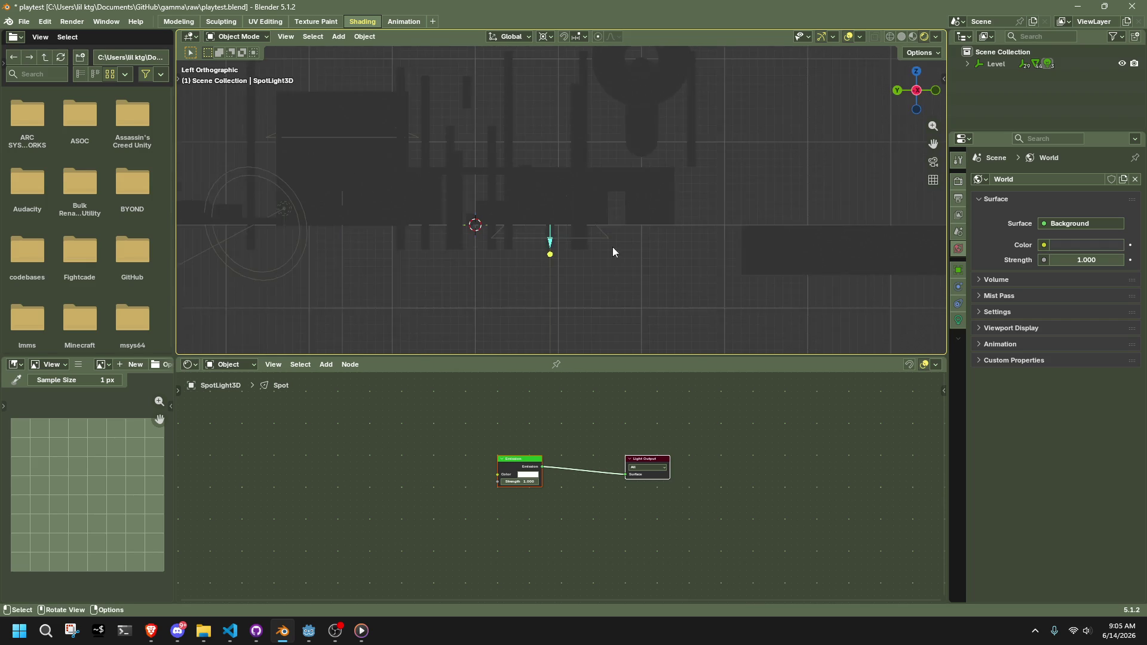
pyautogui.click(309, 239)
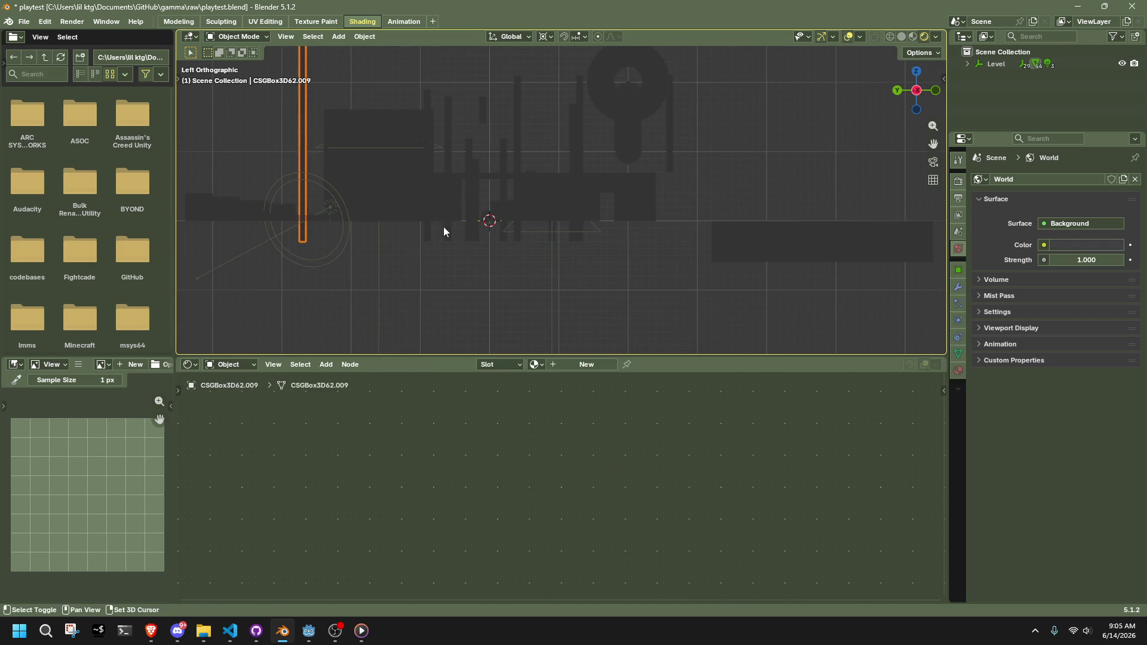
pyautogui.keyDown('shift'); pyautogui.click(425, 238); pyautogui.keyUp('shift')
pyautogui.keyDown('shift'); pyautogui.click(447, 240); pyautogui.keyUp('shift')
pyautogui.keyDown('shift'); pyautogui.click(504, 239); pyautogui.keyUp('shift')
pyautogui.keyDown('shift'); pyautogui.click(517, 239); pyautogui.keyUp('shift')
pyautogui.keyDown('shift'); pyautogui.click(571, 239); pyautogui.keyUp('shift')
pyautogui.moveTo(567, 240)
pyautogui.mouseDown()
pyautogui.moveTo(605, 243)
pyautogui.moveTo(528, 238)
pyautogui.mouseUp()
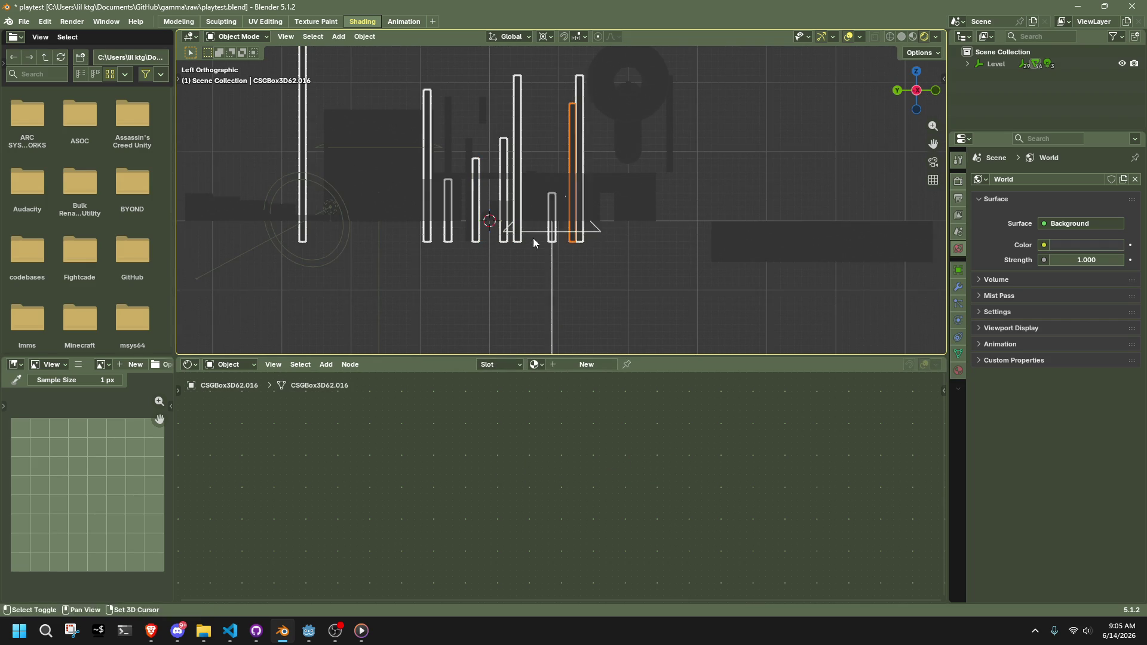
pyautogui.scroll(3, 592, 242)
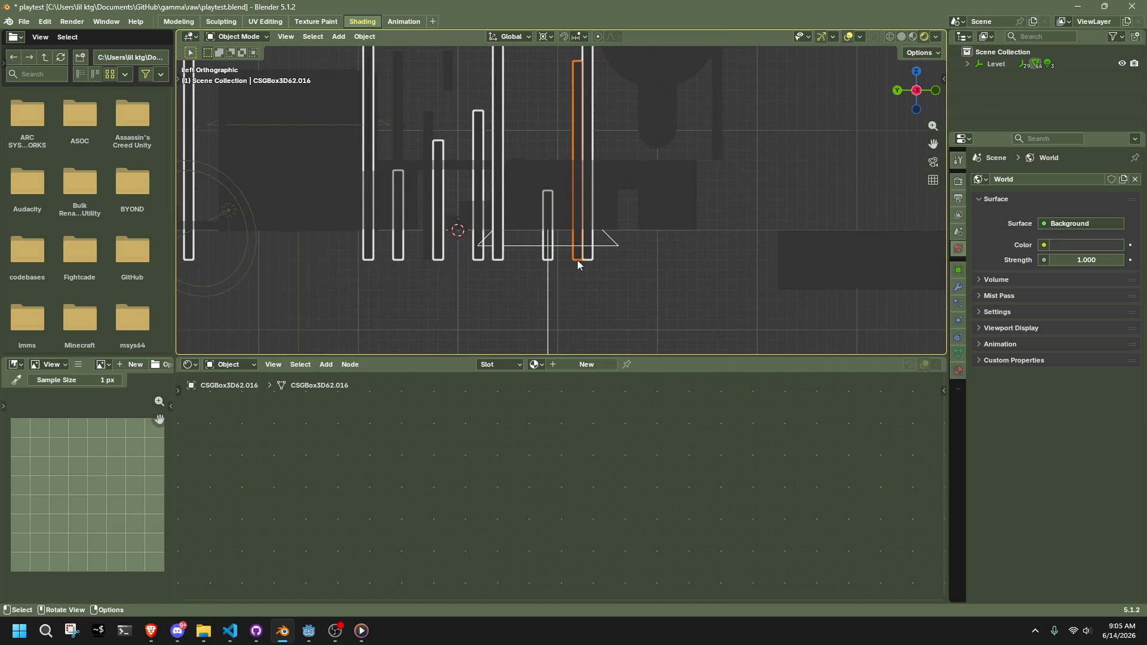
pyautogui.click(577, 261)
# Return to a perspective view of the level and save playtest.blend
pyautogui.moveTo(594, 280)
pyautogui.mouseDown(button='middle')
pyautogui.moveTo(581, 252)
pyautogui.moveTo(463, 238)
pyautogui.moveTo(501, 289)
pyautogui.moveTo(596, 248)
pyautogui.moveTo(584, 235)
pyautogui.moveTo(611, 205)
pyautogui.moveTo(725, 214)
pyautogui.moveTo(482, 189)
pyautogui.moveTo(619, 207)
pyautogui.mouseUp(button='middle')
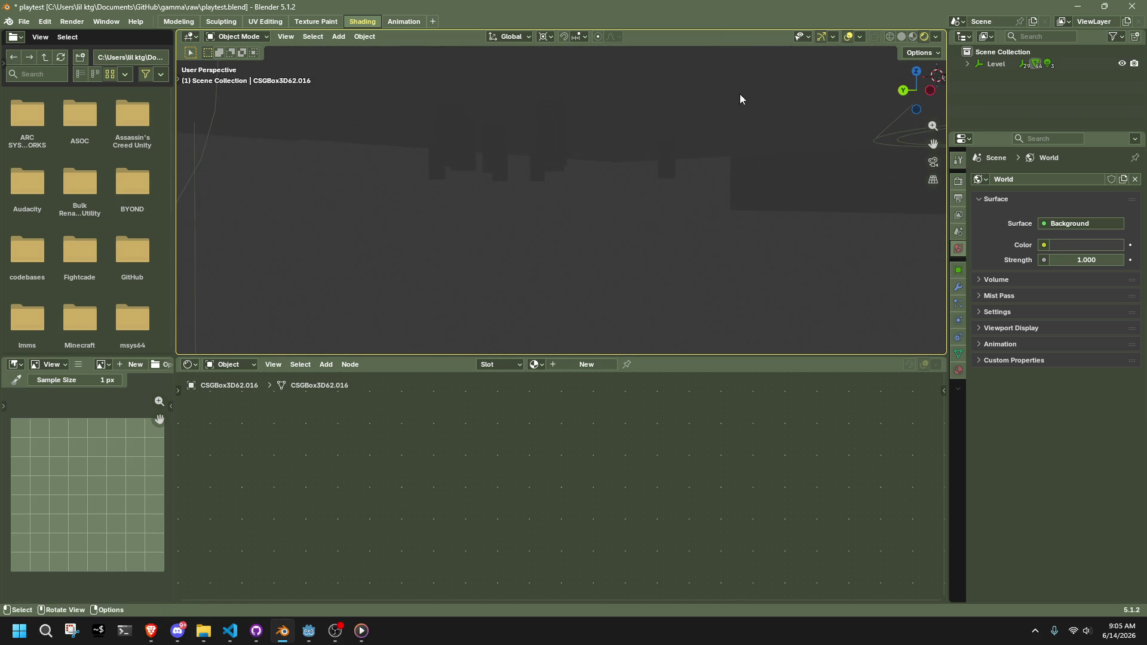
pyautogui.moveTo(941, 100); pyautogui.dragTo(931, 95)
pyautogui.moveTo(522, 242)
pyautogui.mouseDown(button='middle')
pyautogui.moveTo(565, 257)
pyautogui.moveTo(565, 235)
pyautogui.mouseUp(button='middle')
pyautogui.hotkey('ctrl', 's')
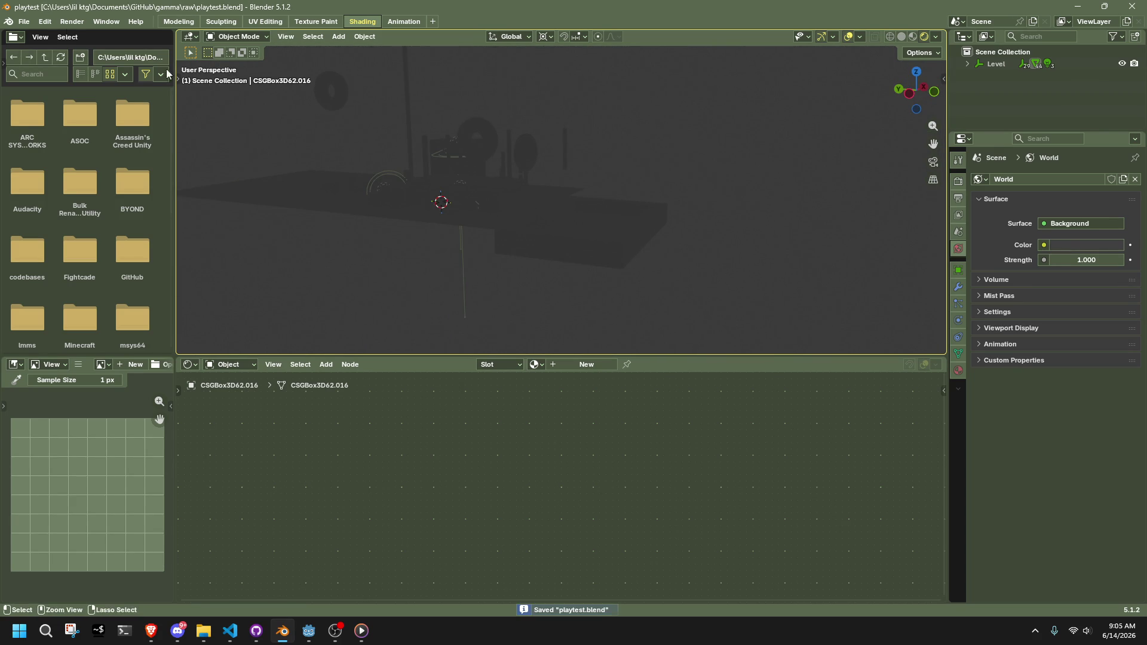
pyautogui.click(29, 21)
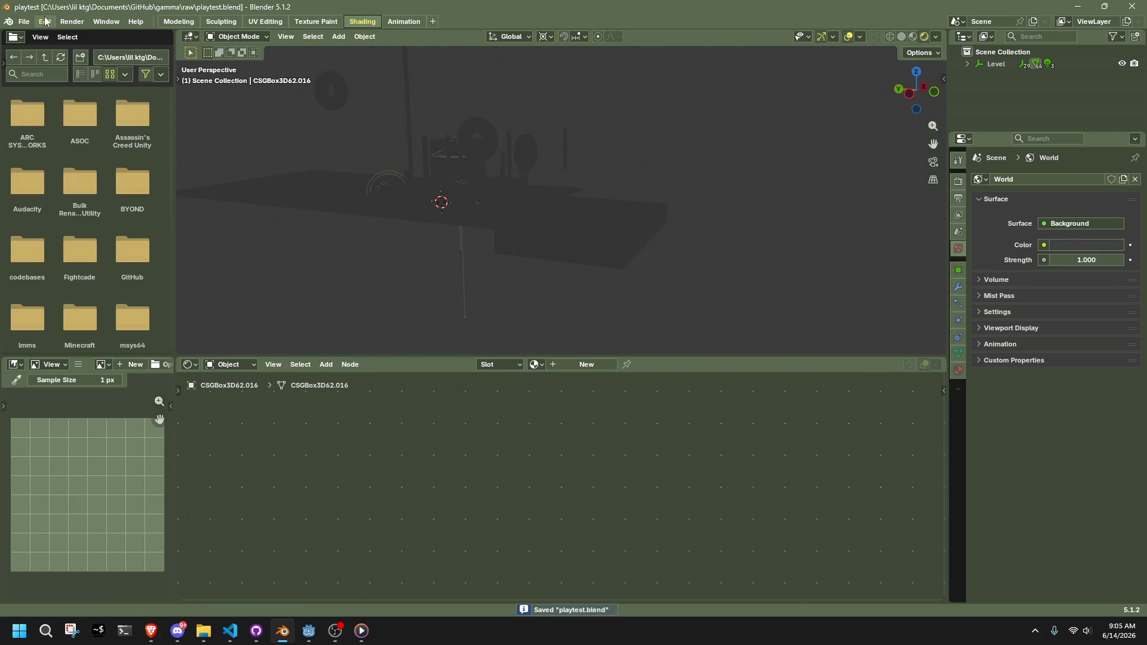
# Open Preferences at the Add-ons section
pyautogui.click(45, 22)
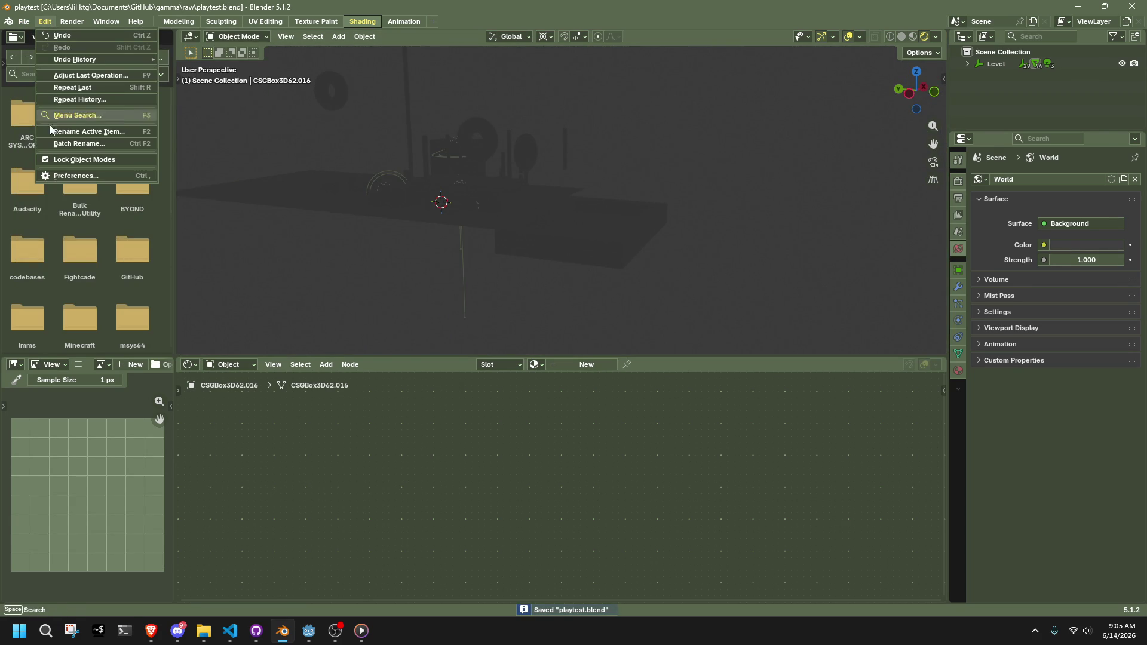
pyautogui.click(45, 21)
pyautogui.click(60, 173)
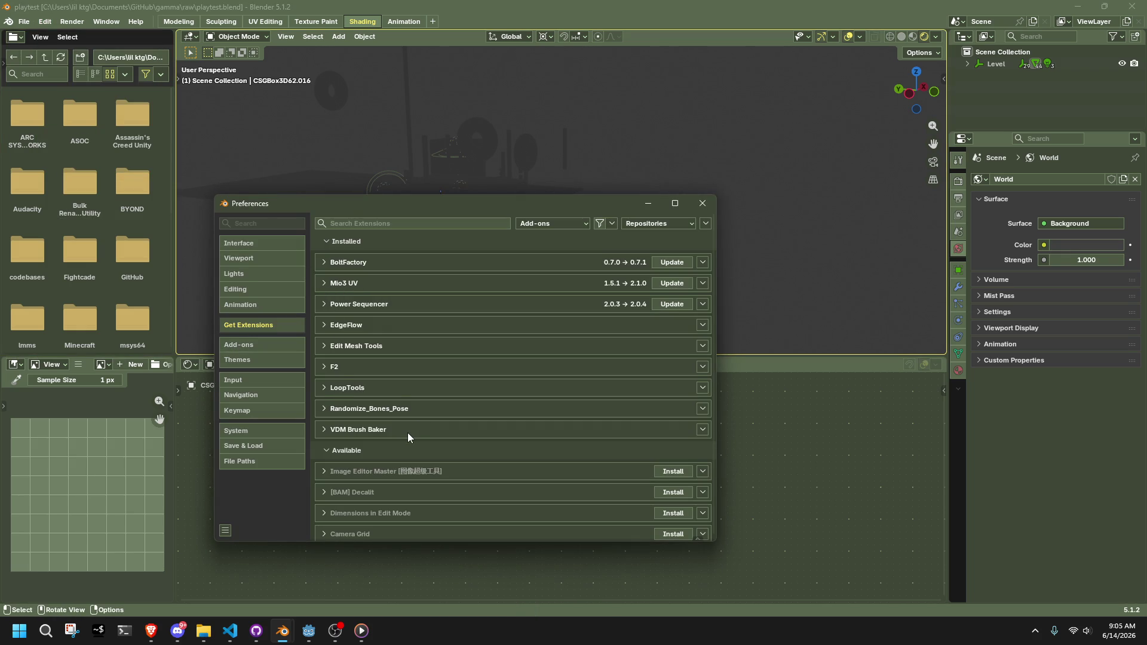
pyautogui.scroll(-2, 404, 432)
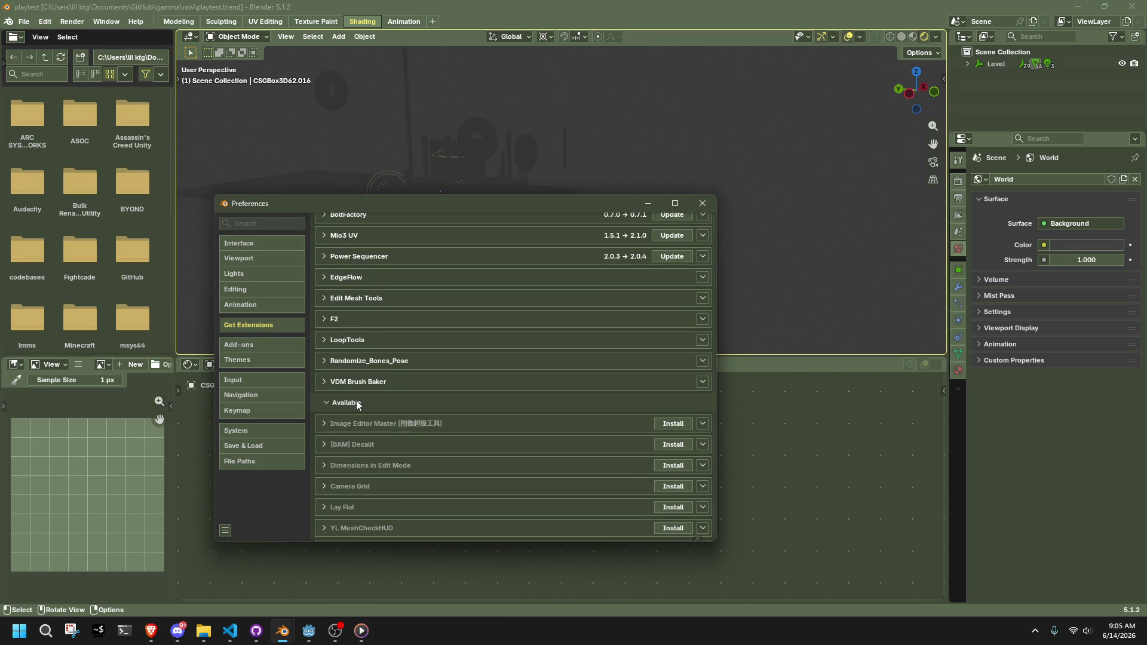
pyautogui.click(243, 349)
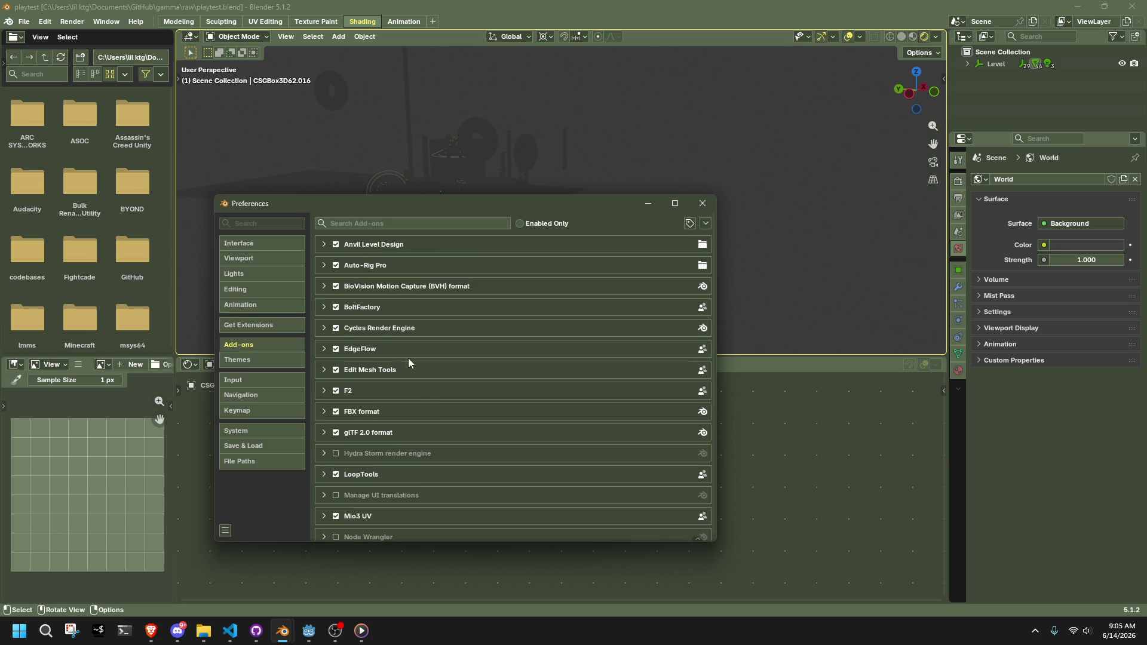
# Create the Level Design workspace from the Anvil Level Design add-on and open it
pyautogui.click(321, 243)
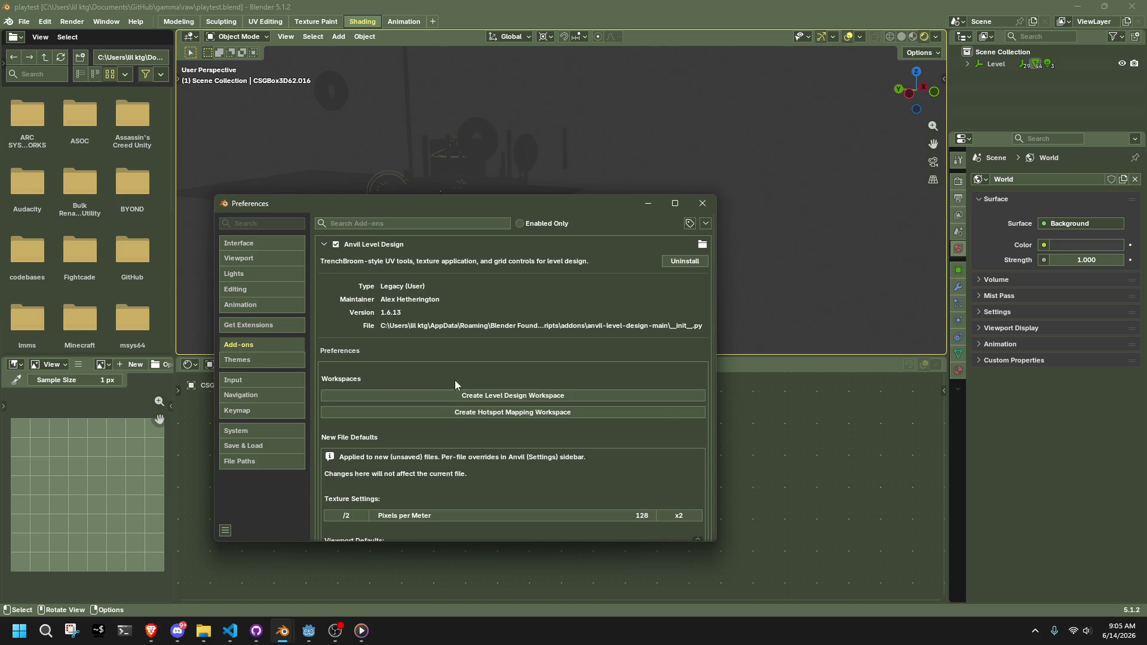
pyautogui.click(460, 397)
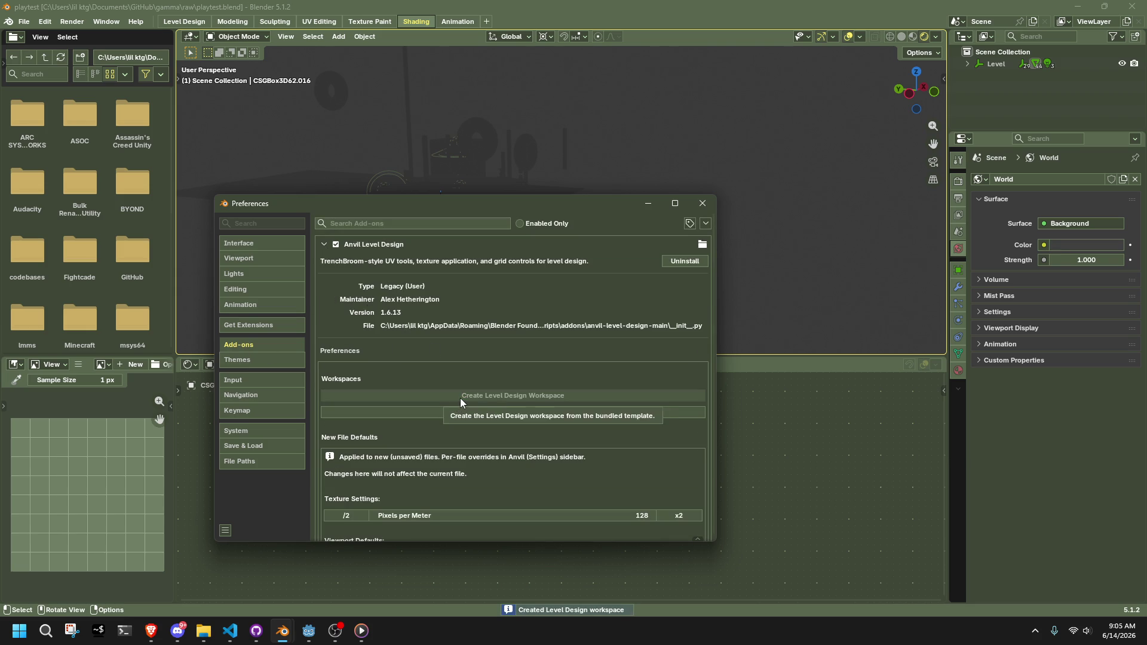
pyautogui.click(700, 212)
pyautogui.click(184, 21)
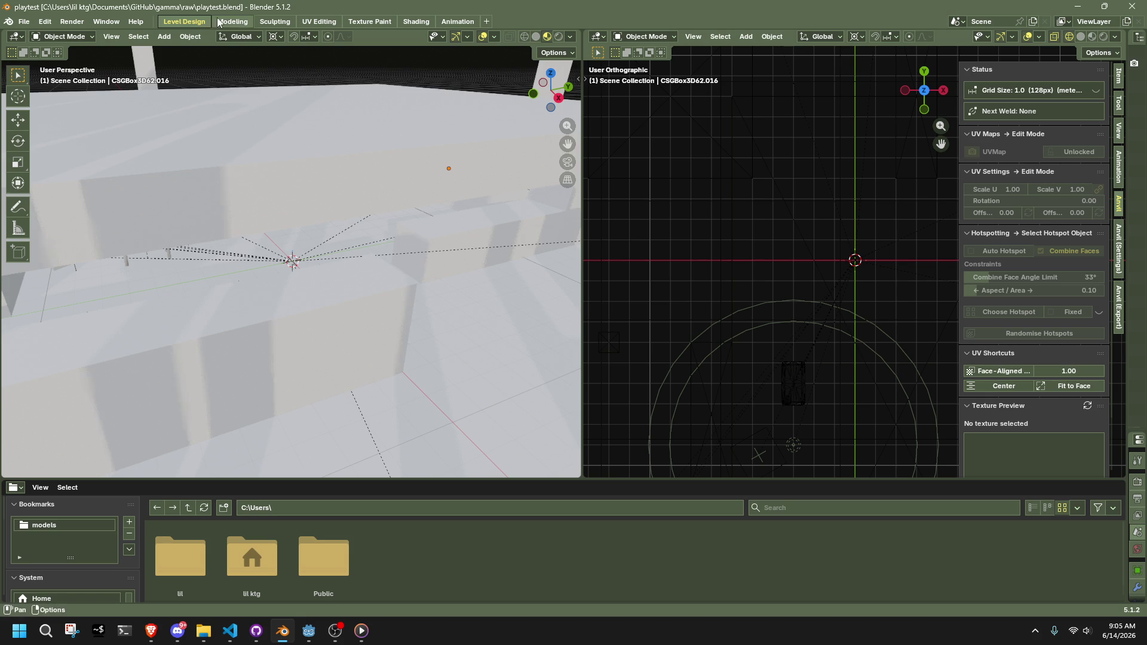
# Reorder the Level Design workspace to the back, then return to Modeling
pyautogui.click(226, 21)
pyautogui.click(185, 21)
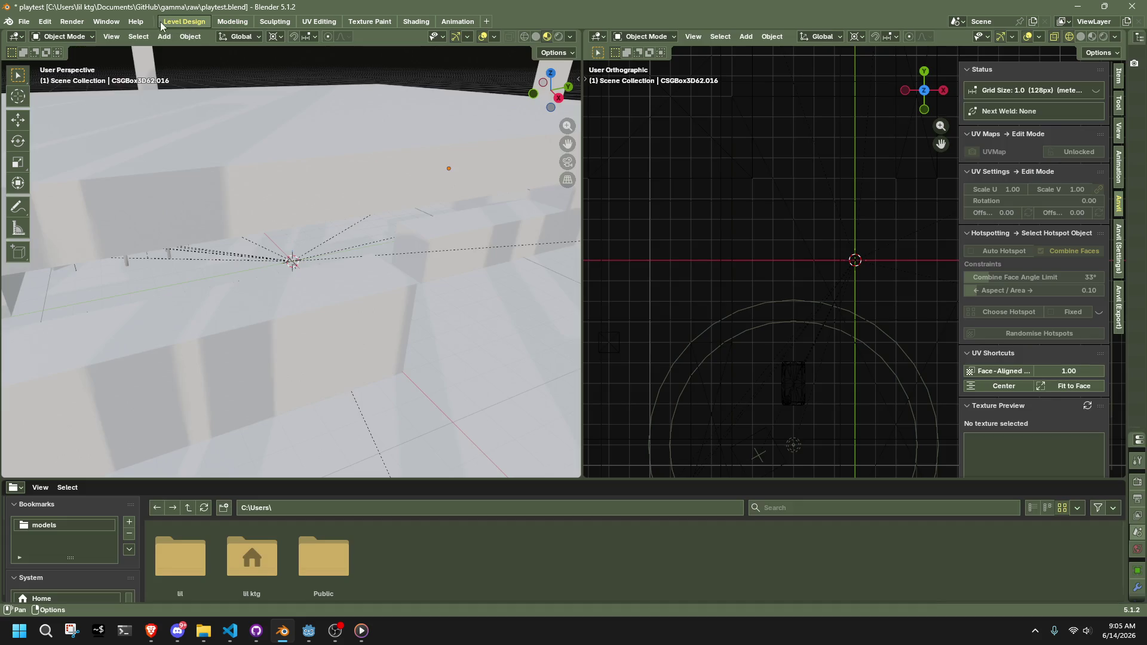
pyautogui.rightClick(174, 21)
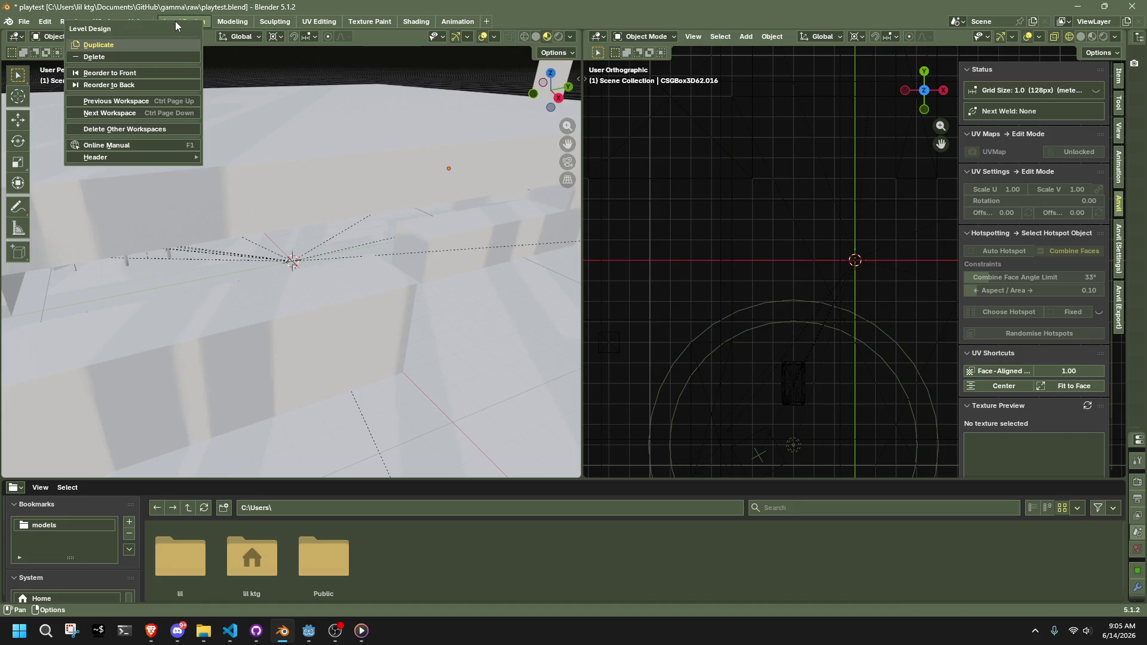
pyautogui.click(113, 88)
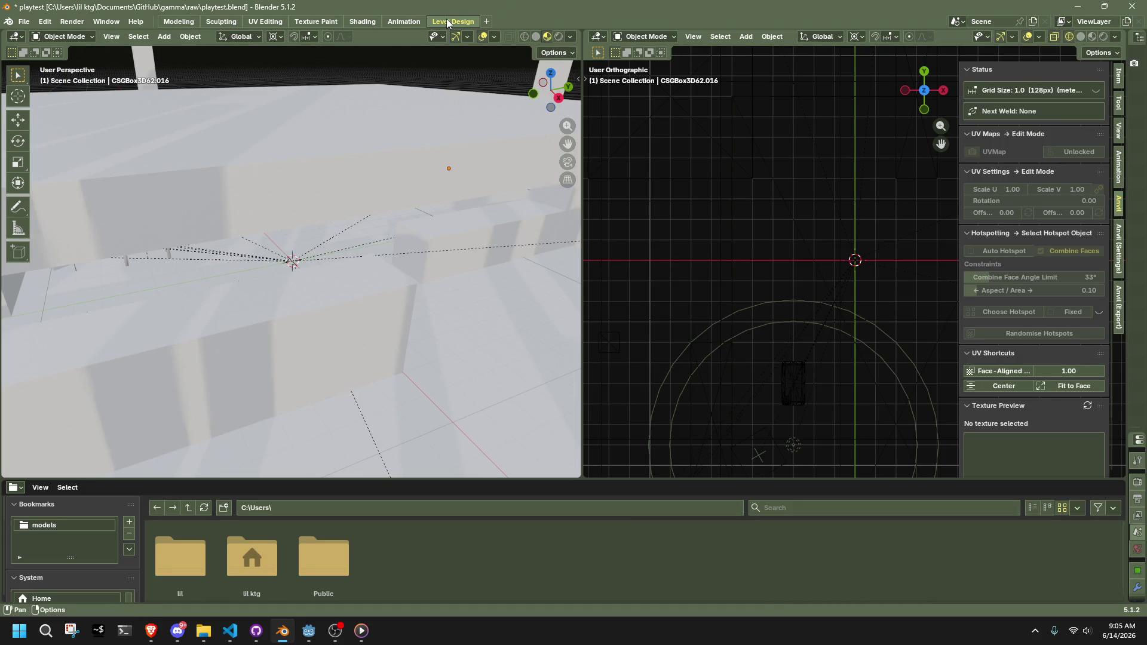
pyautogui.moveTo(436, 114)
pyautogui.mouseDown(button='middle')
pyautogui.moveTo(471, 212)
pyautogui.moveTo(452, 275)
pyautogui.moveTo(343, 317)
pyautogui.moveTo(158, 296)
pyautogui.moveTo(179, 36)
pyautogui.mouseUp(button='middle')
pyautogui.click(179, 22)
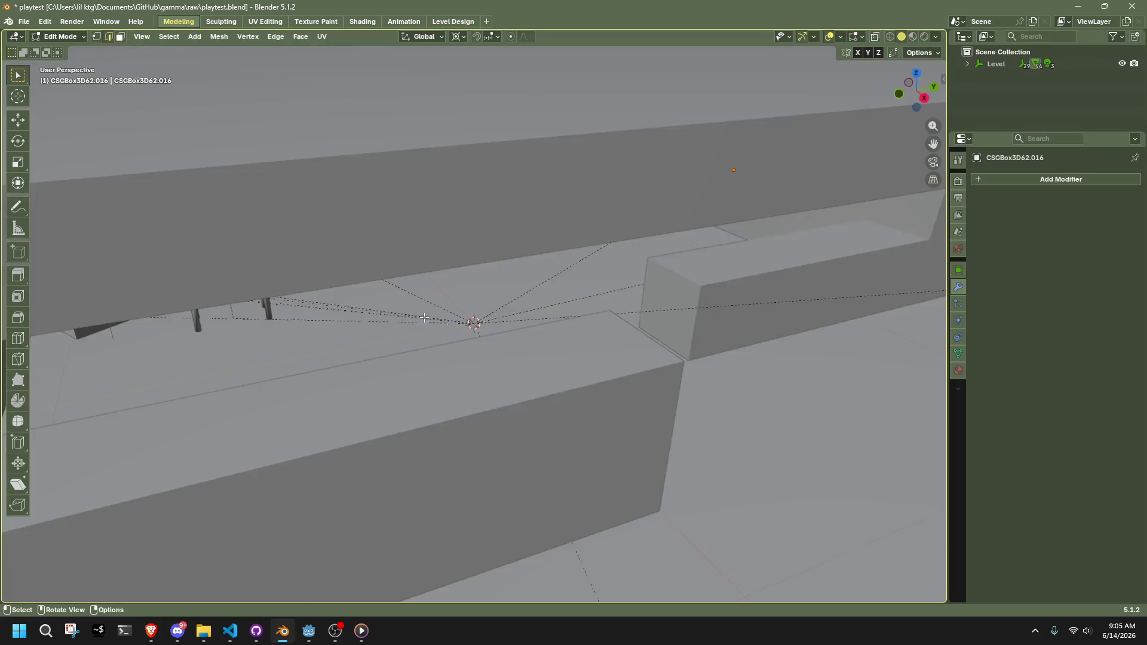
# In Object Mode, box-select a group of thin pillars with CSGBox3D62.019 active, adding two more
pyautogui.scroll(-5, 450, 335)
pyautogui.moveTo(451, 335)
pyautogui.mouseDown(button='middle')
pyautogui.moveTo(608, 213)
pyautogui.moveTo(511, 234)
pyautogui.moveTo(209, 129)
pyautogui.moveTo(396, 103)
pyautogui.moveTo(372, 104)
pyautogui.mouseUp(button='middle')
pyautogui.press('Tab')
pyautogui.moveTo(323, 233); pyautogui.dragTo(399, 304)
pyautogui.keyDown('shift'); pyautogui.click(427, 301); pyautogui.keyUp('shift')
pyautogui.moveTo(407, 300); pyautogui.dragTo(378, 332, button='middle')
pyautogui.scroll(5, 396, 331)
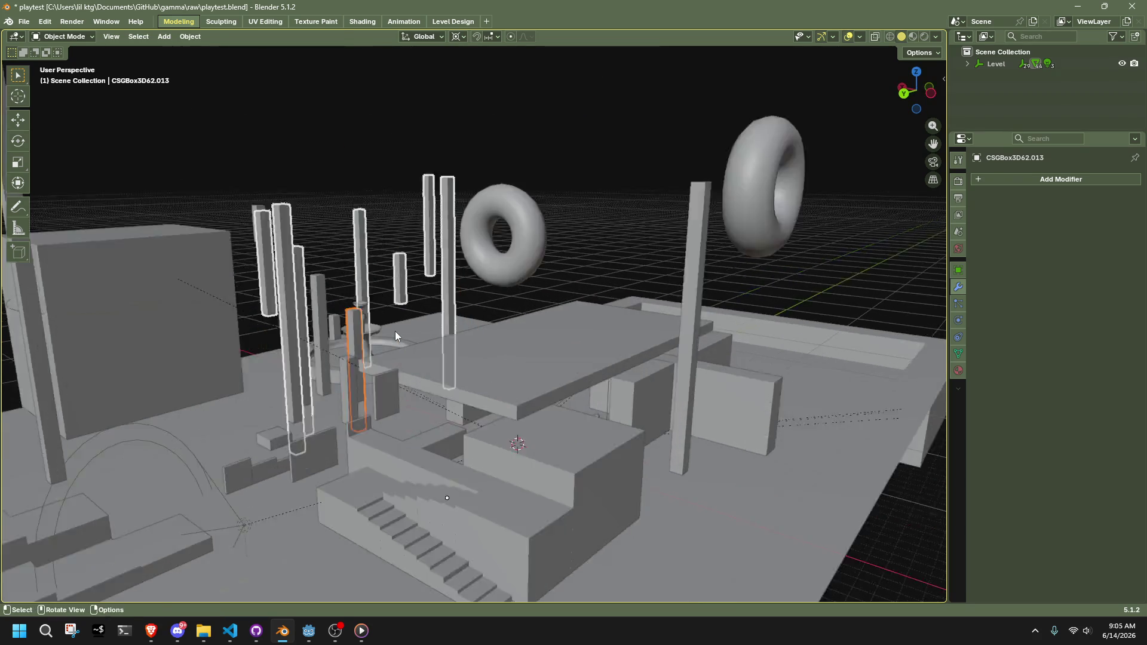
pyautogui.keyDown('shift'); pyautogui.click(200, 275); pyautogui.keyUp('shift')
pyautogui.keyDown('shift'); pyautogui.click(179, 251); pyautogui.keyUp('shift')
# Add the remaining small pillars and the tall left and right pillars to the selection
pyautogui.moveTo(184, 242)
pyautogui.mouseDown(button='middle')
pyautogui.moveTo(263, 293)
pyautogui.moveTo(159, 291)
pyautogui.moveTo(285, 299)
pyautogui.moveTo(289, 352)
pyautogui.mouseUp(button='middle')
pyautogui.keyDown('shift'); pyautogui.click(289, 352); pyautogui.keyUp('shift')
pyautogui.keyDown('shift'); pyautogui.click(353, 338); pyautogui.keyUp('shift')
pyautogui.scroll(-5, 533, 458)
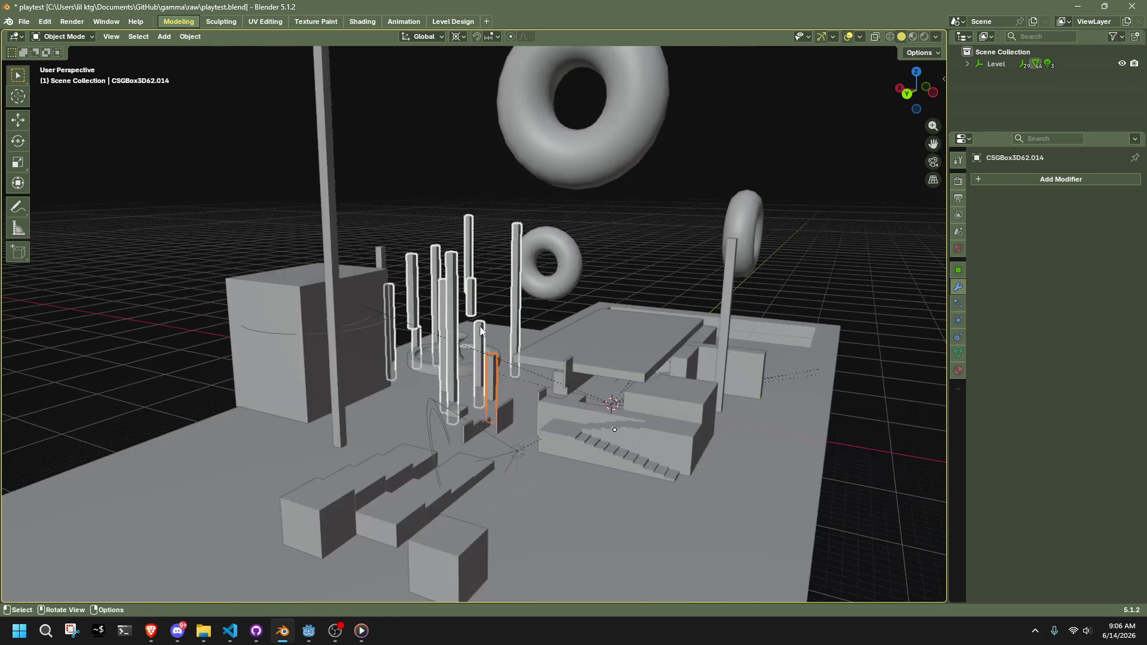
pyautogui.keyDown('shift'); pyautogui.click(338, 180); pyautogui.keyUp('shift')
pyautogui.keyDown('shift'); pyautogui.click(722, 289); pyautogui.keyUp('shift')
pyautogui.keyDown('shift'); pyautogui.moveTo(721, 289); pyautogui.dragTo(685, 296, button='middle'); pyautogui.keyUp('shift')
pyautogui.moveTo(632, 267)
pyautogui.mouseDown(button='middle')
pyautogui.moveTo(407, 300)
pyautogui.moveTo(578, 307)
pyautogui.moveTo(583, 284)
pyautogui.moveTo(529, 344)
pyautogui.moveTo(700, 328)
pyautogui.moveTo(737, 313)
pyautogui.mouseUp(button='middle')
pyautogui.keyDown('shift'); pyautogui.click(582, 285); pyautogui.keyUp('shift')
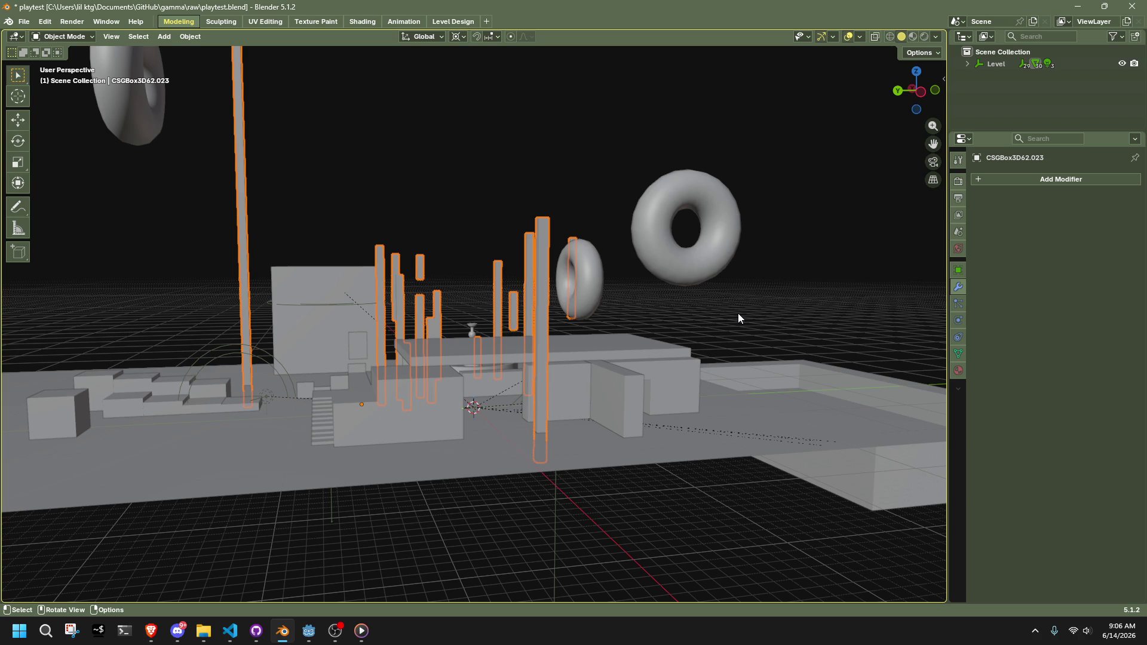
# Add the large box to the selection and save the file
pyautogui.moveTo(332, 358)
pyautogui.mouseDown(button='middle')
pyautogui.moveTo(410, 364)
pyautogui.moveTo(264, 284)
pyautogui.mouseUp(button='middle')
pyautogui.keyDown('shift'); pyautogui.click(264, 286); pyautogui.keyUp('shift')
pyautogui.moveTo(872, 397)
pyautogui.mouseDown(button='middle')
pyautogui.moveTo(802, 409)
pyautogui.moveTo(732, 401)
pyautogui.moveTo(747, 409)
pyautogui.moveTo(673, 322)
pyautogui.moveTo(503, 270)
pyautogui.moveTo(515, 320)
pyautogui.moveTo(513, 255)
pyautogui.moveTo(577, 231)
pyautogui.moveTo(873, 202)
pyautogui.moveTo(769, 334)
pyautogui.moveTo(654, 350)
pyautogui.moveTo(418, 287)
pyautogui.mouseUp(button='middle')
pyautogui.hotkey('ctrl', 's')
# Delete the left and top floating torus rings and save playtest.blend again
pyautogui.click(768, 333)
pyautogui.click(234, 235)
pyautogui.keyDown('shift'); pyautogui.click(323, 126); pyautogui.keyUp('shift')
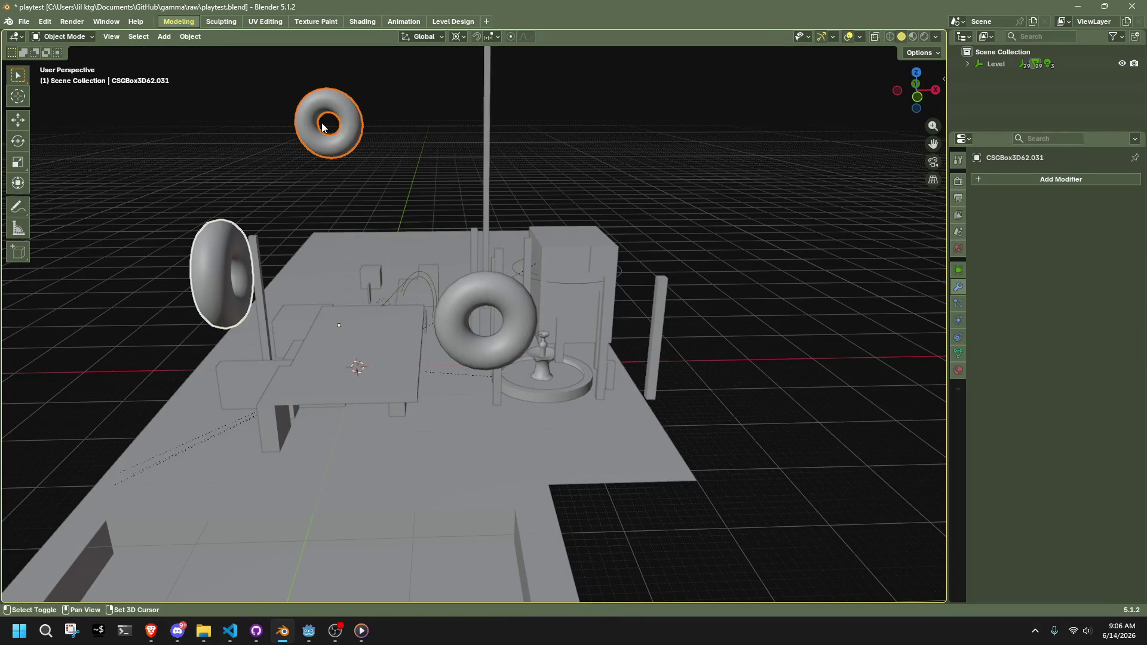
pyautogui.press('Delete')
pyautogui.moveTo(322, 123)
pyautogui.mouseDown(button='middle')
pyautogui.moveTo(389, 289)
pyautogui.moveTo(488, 285)
pyautogui.mouseUp(button='middle')
pyautogui.hotkey('ctrl', 's')
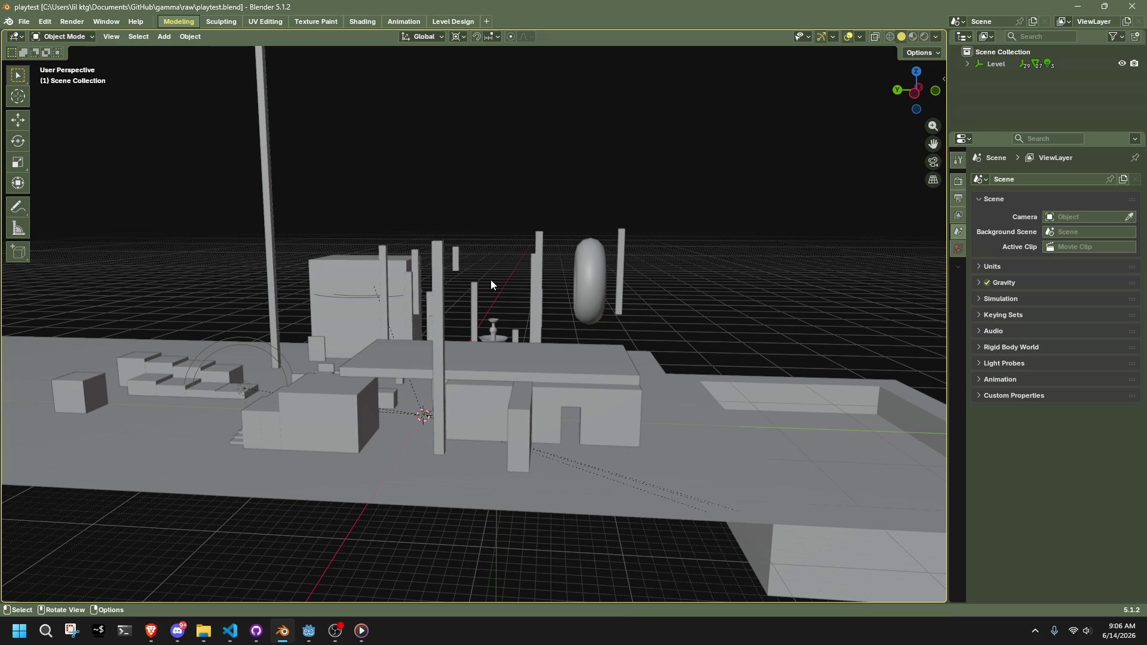
pyautogui.moveTo(491, 284)
pyautogui.mouseDown(button='middle')
pyautogui.moveTo(486, 352)
pyautogui.moveTo(274, 321)
pyautogui.mouseUp(button='middle')
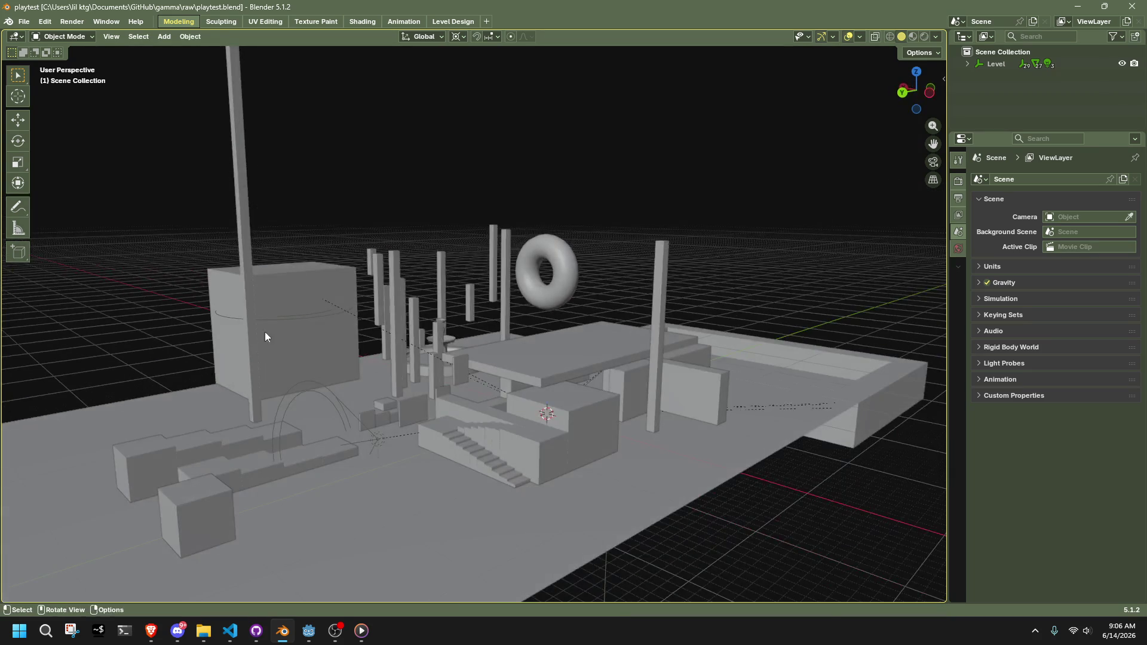
# Inspect the long stepped object in Edit Mode from a left orthographic view, then deselect it
pyautogui.click(166, 457)
pyautogui.click(221, 507)
pyautogui.click(233, 470)
pyautogui.press('Tab')
pyautogui.moveTo(233, 470)
pyautogui.mouseDown(button='middle')
pyautogui.moveTo(174, 454)
pyautogui.moveTo(213, 443)
pyautogui.moveTo(431, 463)
pyautogui.moveTo(458, 289)
pyautogui.mouseUp(button='middle')
pyautogui.scroll(3, 335, 454)
pyautogui.click(916, 91)
pyautogui.scroll(3, 428, 458)
pyautogui.press('Tab')
pyautogui.click(453, 342)
pyautogui.moveTo(454, 342)
pyautogui.mouseDown(button='middle')
pyautogui.moveTo(687, 376)
pyautogui.moveTo(466, 374)
pyautogui.moveTo(748, 405)
pyautogui.moveTo(510, 314)
pyautogui.moveTo(631, 395)
pyautogui.moveTo(413, 315)
pyautogui.moveTo(447, 339)
pyautogui.moveTo(438, 406)
pyautogui.mouseUp(button='middle')
# Open the stairs block in Edit Mode with X-ray on to reveal its triangulated edges
pyautogui.click(350, 331)
pyautogui.scroll(4, 392, 345)
pyautogui.press('Tab')
pyautogui.hotkey('alt', 'z')
pyautogui.hotkey('alt', 'z')
pyautogui.scroll(-3, 437, 405)
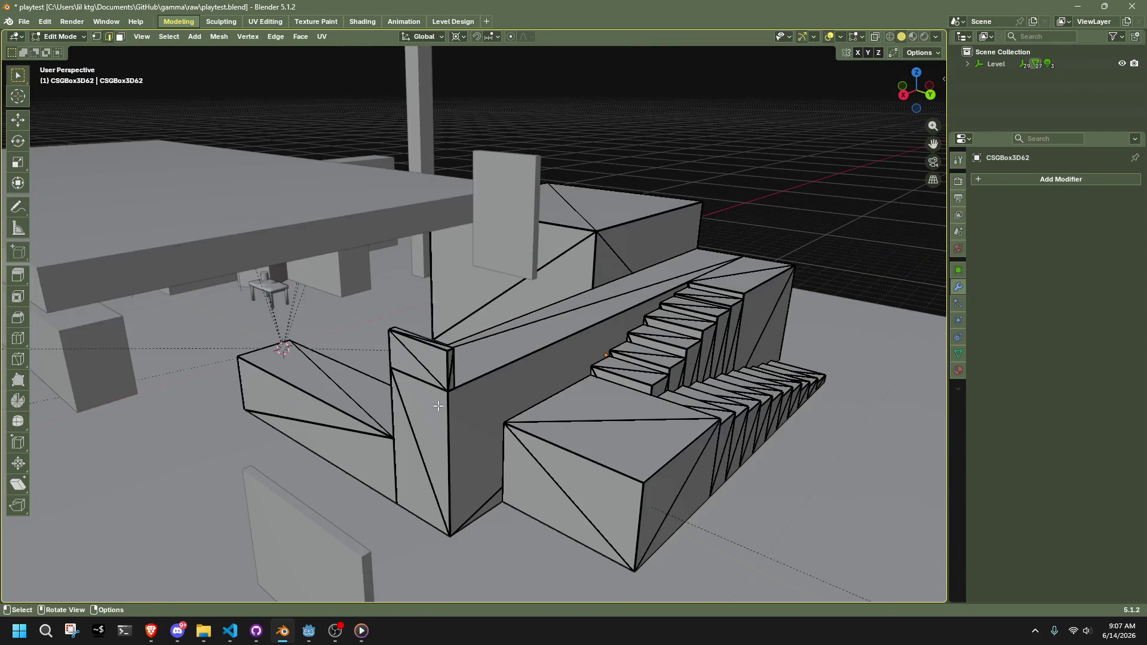
# Select all stairs faces, recalculate their normals outward and average them
pyautogui.press('3')
pyautogui.press('a')
pyautogui.click(223, 41)
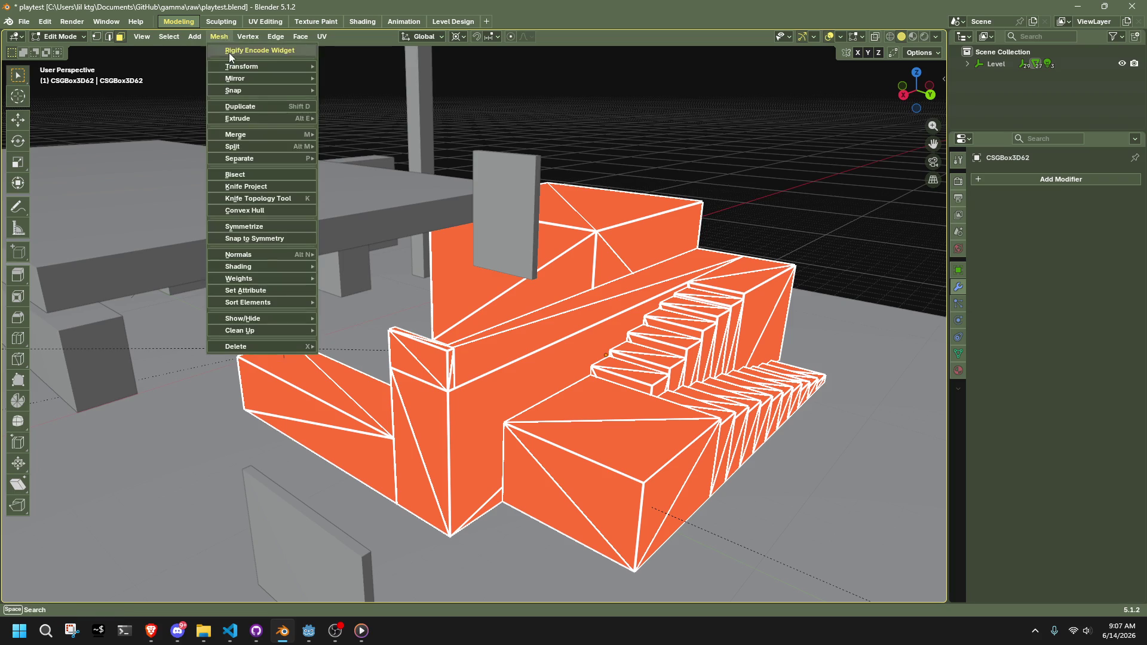
pyautogui.hotkey('alt', 'n')
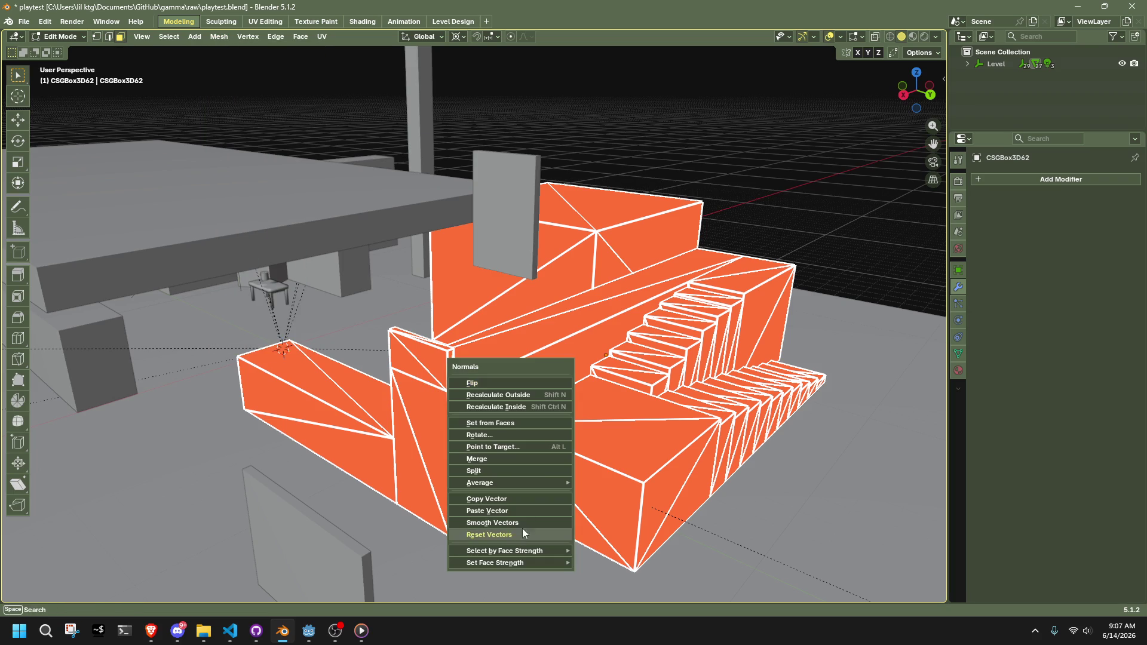
pyautogui.hotkey('shift', 'n')
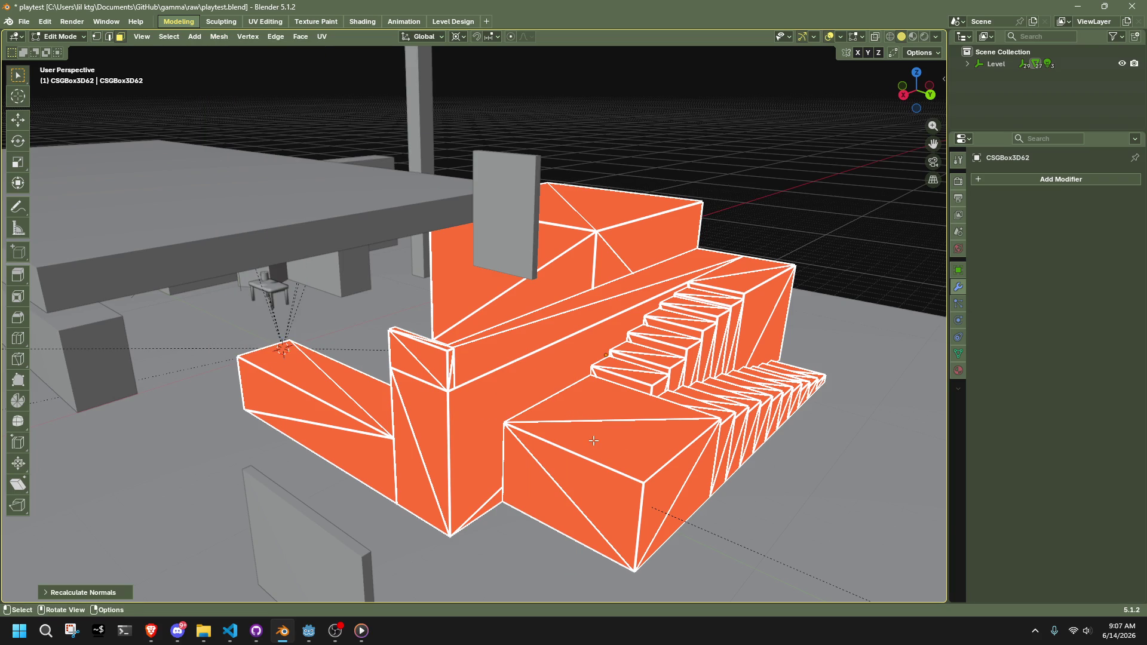
pyautogui.press('n')
pyautogui.click(708, 385)
pyautogui.press('a')
pyautogui.hotkey('alt', 'n')
pyautogui.moveTo(639, 304)
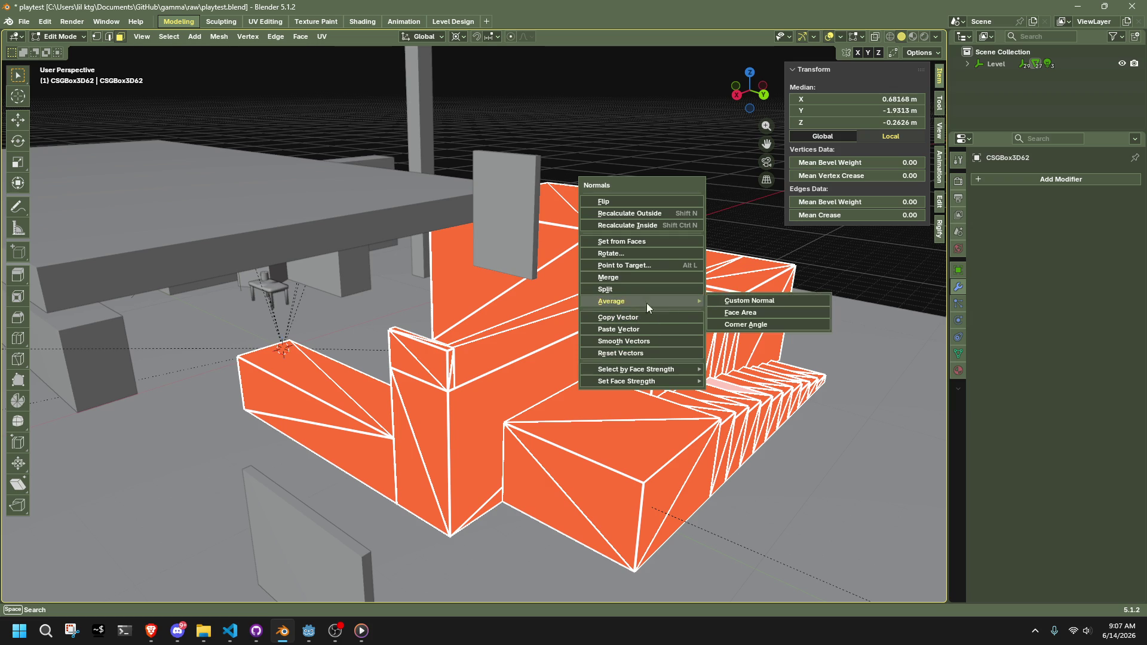
pyautogui.click(751, 314)
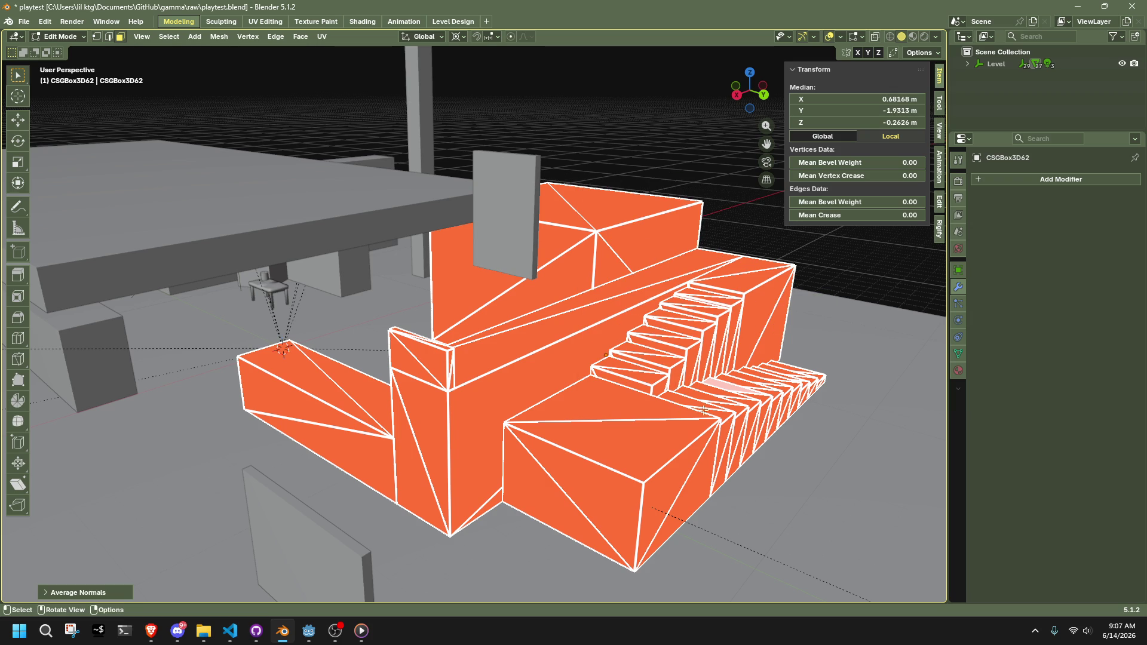
# Convert the stairs block's triangles to quads with Triangles to Quads
pyautogui.hotkey('alt', 'n')
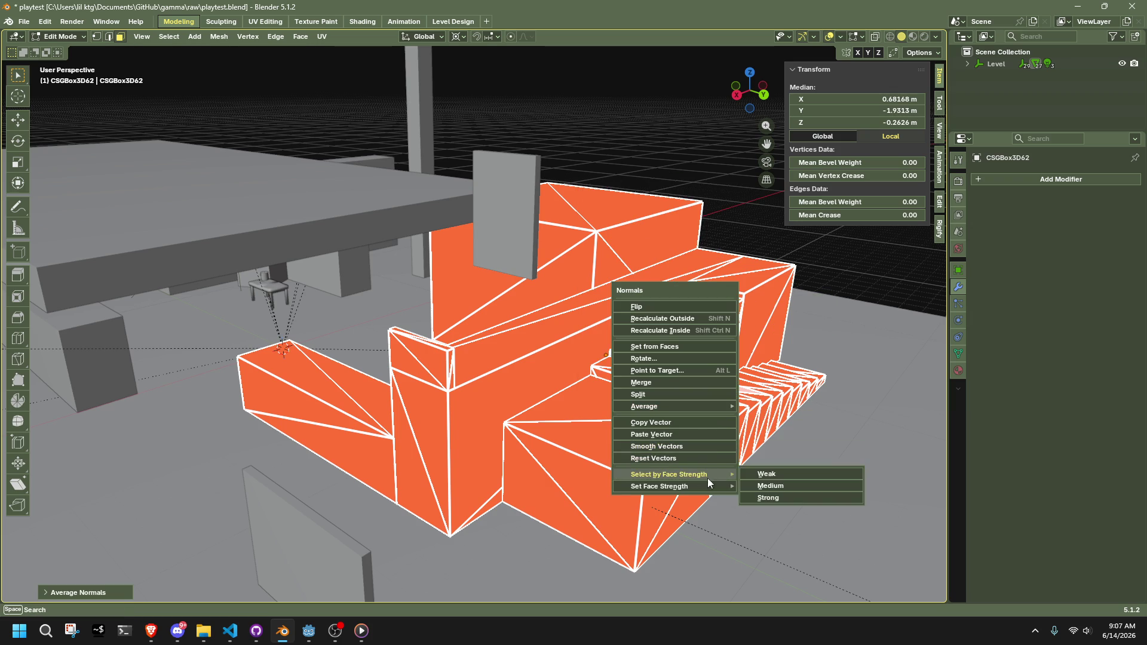
pyautogui.moveTo(687, 485)
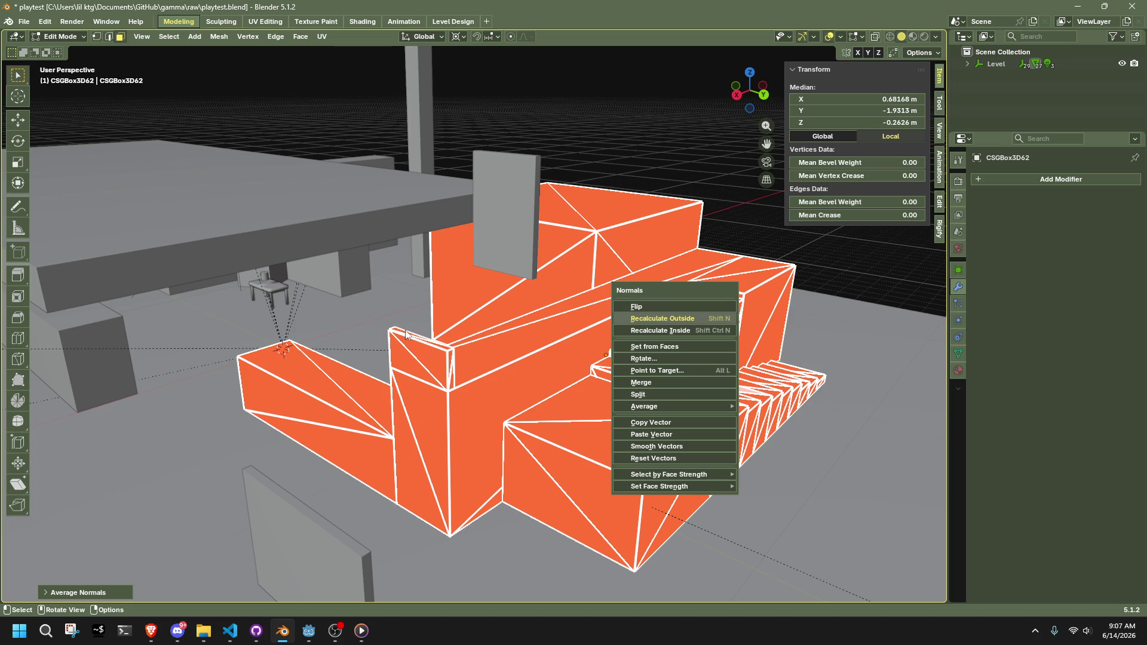
pyautogui.rightClick(432, 374)
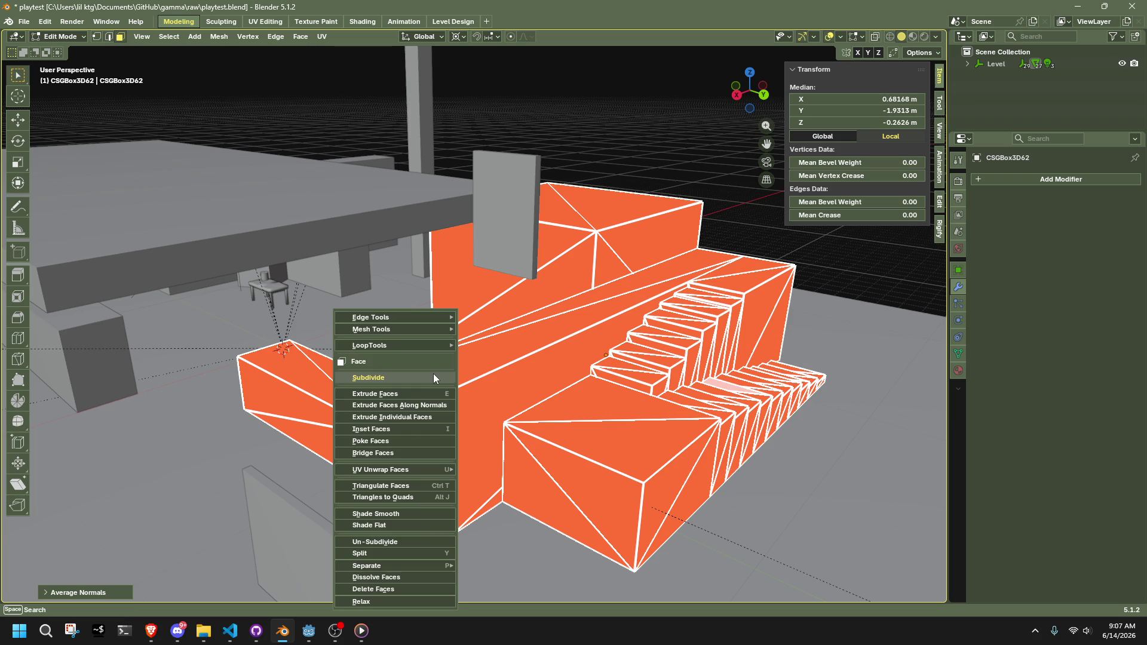
pyautogui.click(412, 498)
pyautogui.moveTo(412, 498); pyautogui.dragTo(723, 366, button='middle')
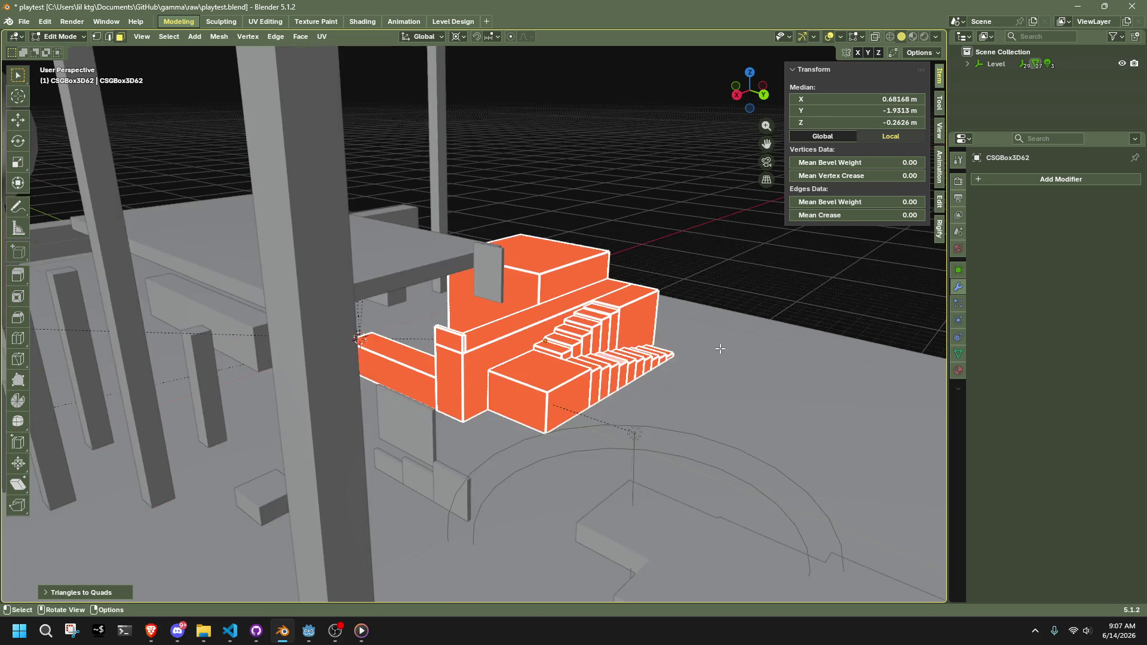
pyautogui.press('Tab')
# Give the stairs block smooth shading in Object Mode and save playtest.blend
pyautogui.moveTo(708, 281)
pyautogui.mouseDown(button='middle')
pyautogui.moveTo(624, 313)
pyautogui.moveTo(497, 295)
pyautogui.mouseUp(button='middle')
pyautogui.rightClick(457, 346)
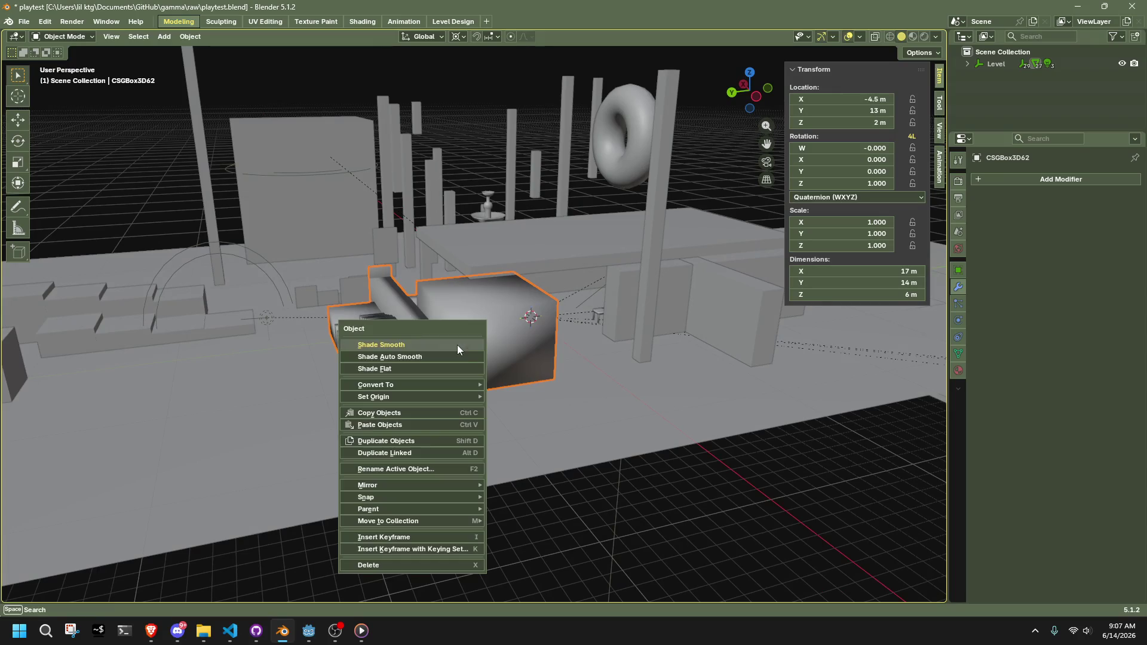
pyautogui.click(455, 349)
pyautogui.press('KP_Decimal')
pyautogui.press('Tab')
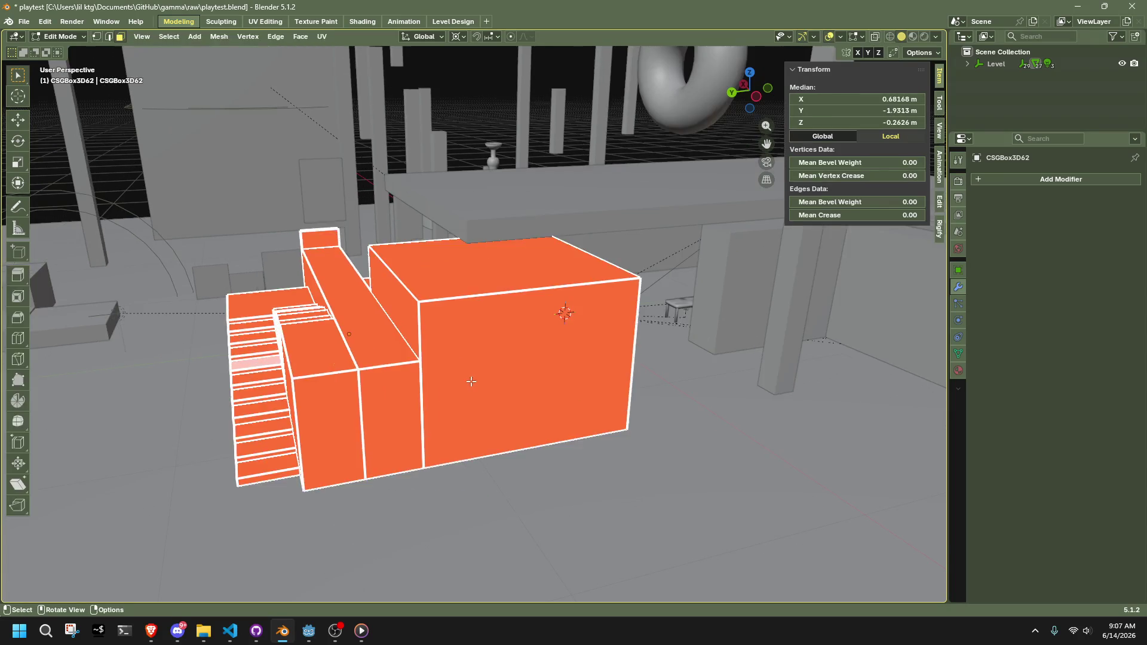
pyautogui.press('Tab')
pyautogui.scroll(-5, 471, 381)
pyautogui.click(531, 435)
pyautogui.scroll(5, 541, 435)
pyautogui.moveTo(542, 435)
pyautogui.mouseDown(button='middle')
pyautogui.moveTo(632, 425)
pyautogui.moveTo(614, 415)
pyautogui.moveTo(517, 430)
pyautogui.mouseUp(button='middle')
pyautogui.hotkey('ctrl', 's')
# Select every level object and join them into one mesh with Ctrl+J
pyautogui.scroll(-5, 566, 495)
pyautogui.press('a')
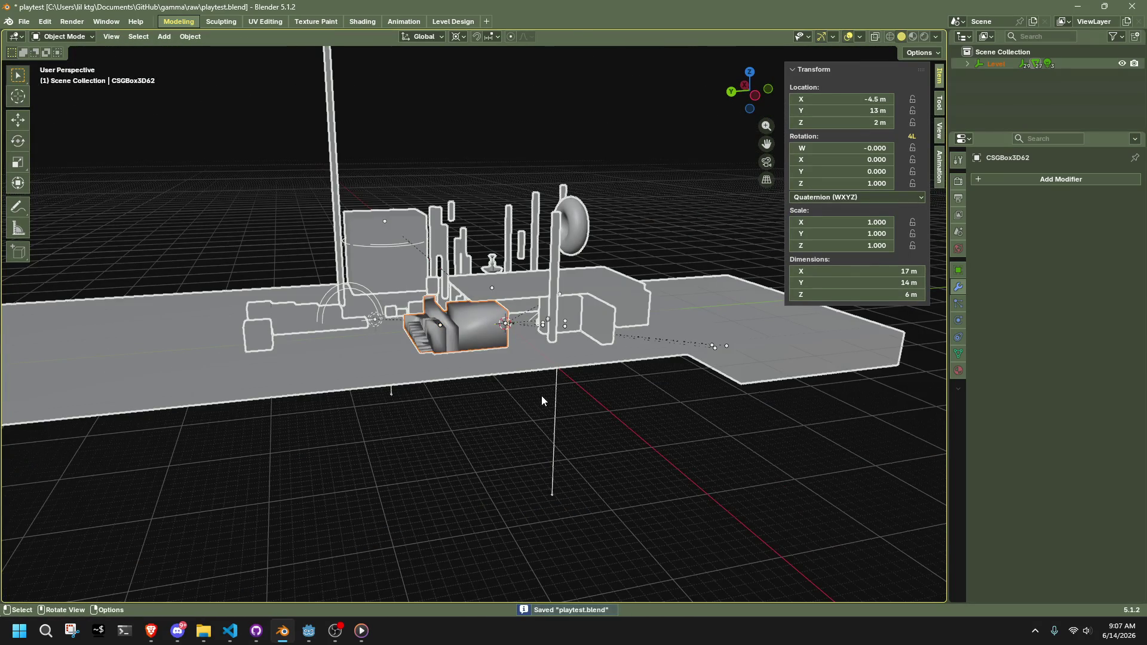
pyautogui.hotkey('ctrl', 'j')
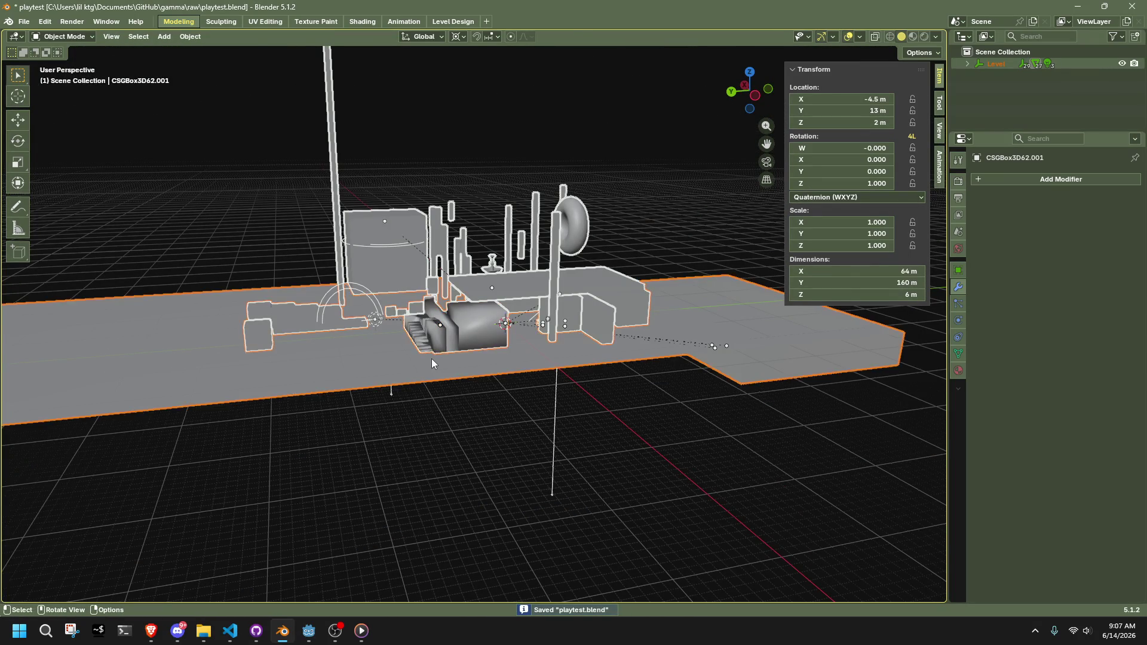
# Convert the joined level mesh's triangles to quads with Triangles to Quads
pyautogui.press('Tab')
pyautogui.rightClick(384, 367)
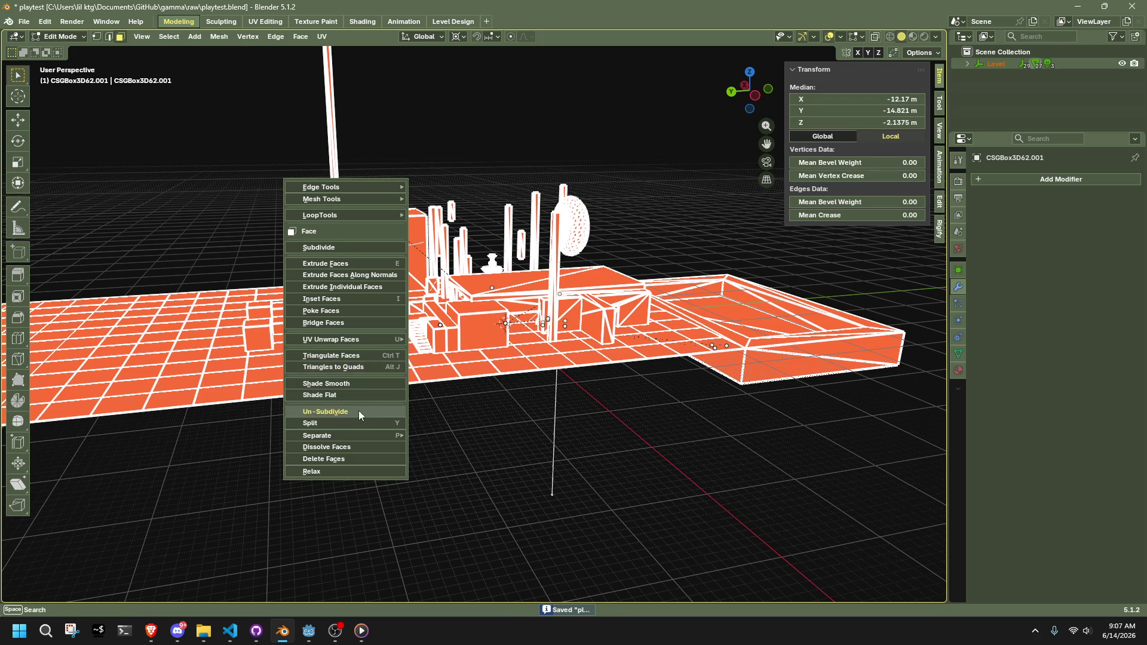
pyautogui.click(322, 368)
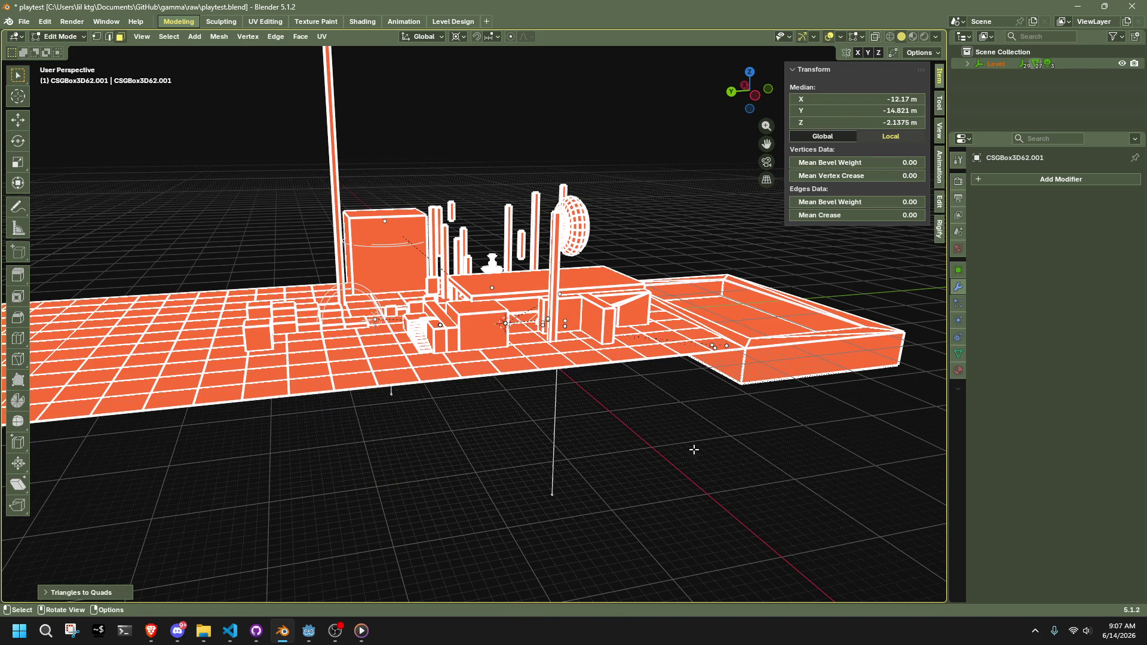
pyautogui.press('Tab')
pyautogui.moveTo(742, 443)
pyautogui.mouseDown(button='middle')
pyautogui.moveTo(650, 450)
pyautogui.moveTo(651, 475)
pyautogui.moveTo(711, 543)
pyautogui.moveTo(530, 488)
pyautogui.mouseUp(button='middle')
# Delete the sunken box's outer side loop (Only Edges & Faces) and its bottom face
pyautogui.press('Tab')
pyautogui.hotkey('alt', 'a')
pyautogui.moveTo(583, 532); pyautogui.dragTo(498, 452, button='middle')
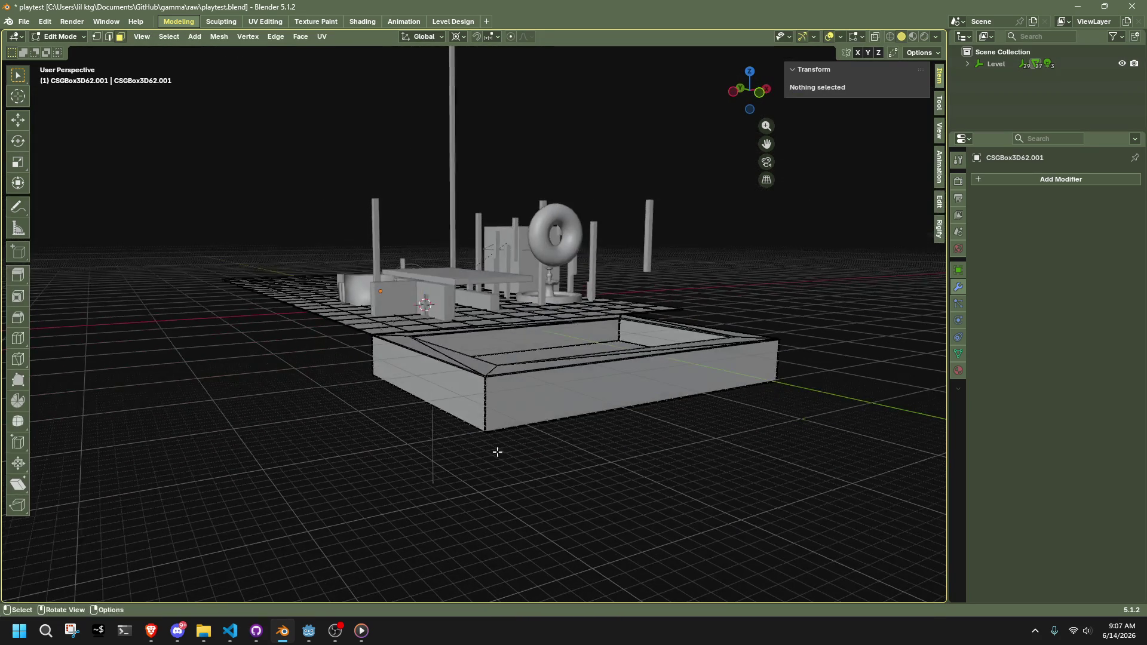
pyautogui.keyDown('alt'); pyautogui.click(486, 409); pyautogui.keyUp('alt')
pyautogui.rightClick(719, 456)
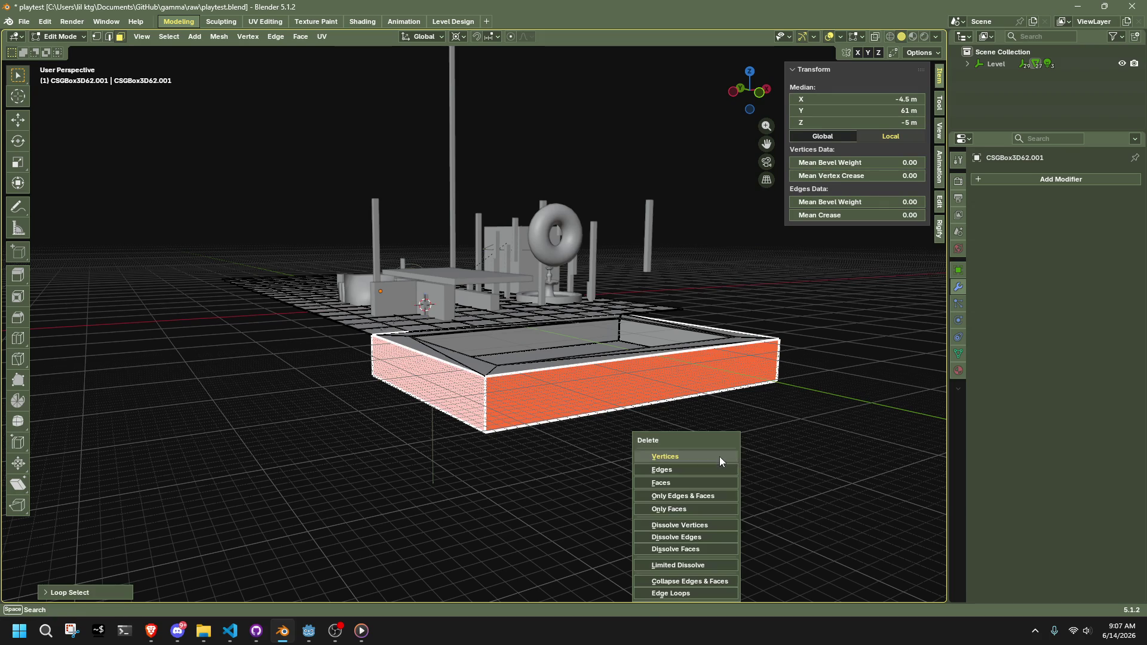
pyautogui.click(662, 486)
pyautogui.moveTo(662, 487)
pyautogui.mouseDown(button='middle')
pyautogui.moveTo(543, 454)
pyautogui.moveTo(591, 496)
pyautogui.moveTo(610, 426)
pyautogui.moveTo(545, 321)
pyautogui.mouseUp(button='middle')
pyautogui.click(542, 247)
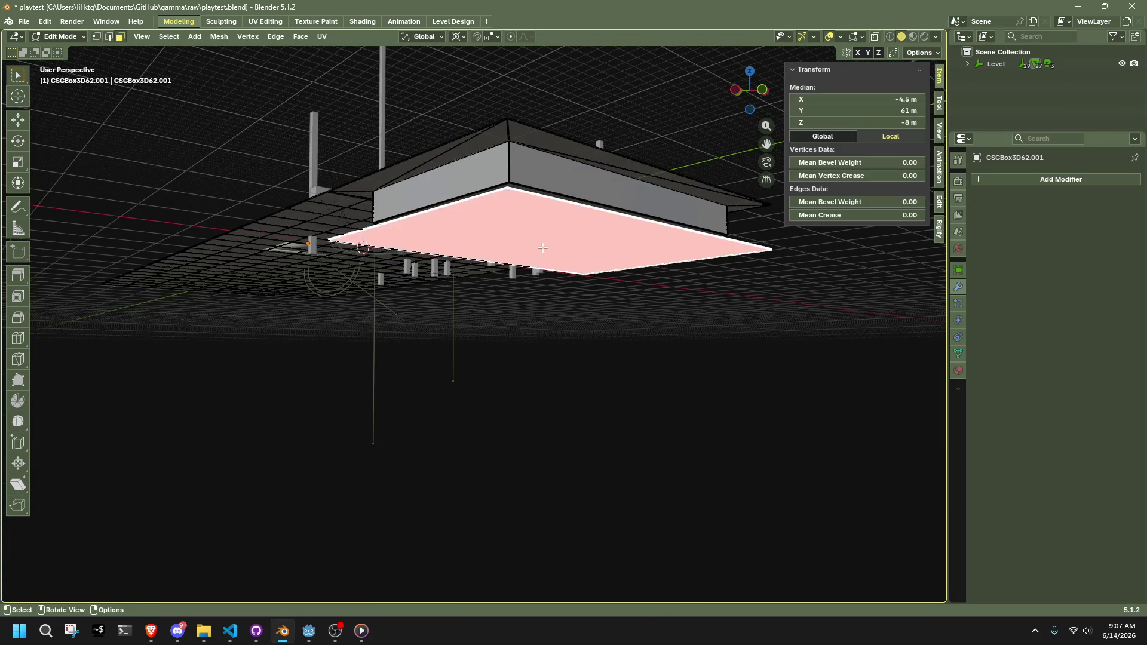
pyautogui.press('x')
pyautogui.click(542, 247)
# Move one rim edge of the ramp to a new position
pyautogui.moveTo(543, 248)
pyautogui.mouseDown(button='middle')
pyautogui.moveTo(564, 263)
pyautogui.moveTo(548, 371)
pyautogui.moveTo(405, 300)
pyautogui.moveTo(507, 335)
pyautogui.mouseUp(button='middle')
pyautogui.click(339, 306)
pyautogui.press('g')
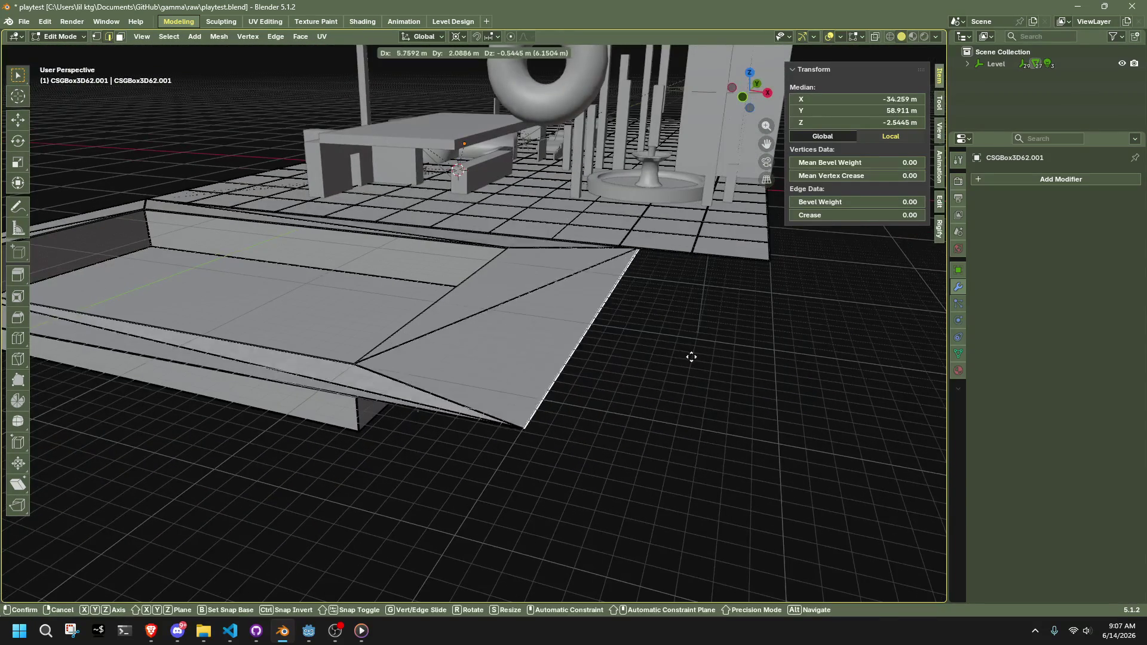
pyautogui.click(738, 372)
pyautogui.moveTo(730, 376)
pyautogui.mouseDown(button='middle')
pyautogui.moveTo(545, 328)
pyautogui.moveTo(626, 386)
pyautogui.moveTo(650, 356)
pyautogui.mouseUp(button='middle')
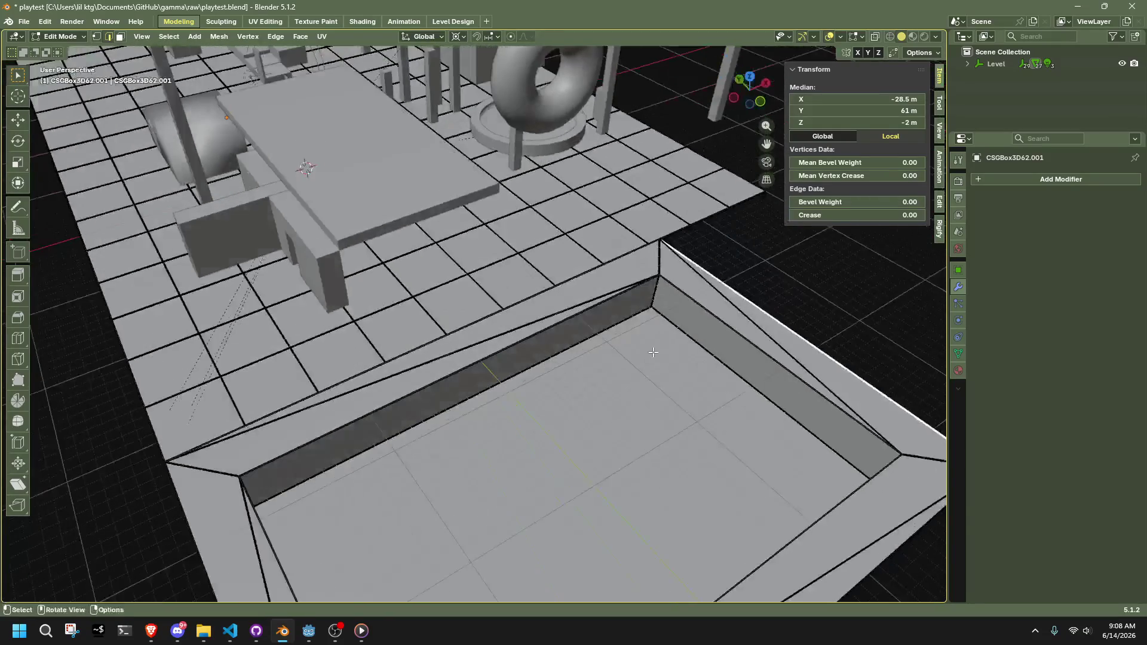
# Recalculate the pit mesh's normals outward and merge its triangles into quads
pyautogui.press('3')
pyautogui.press('a')
pyautogui.hotkey('alt', 'n')
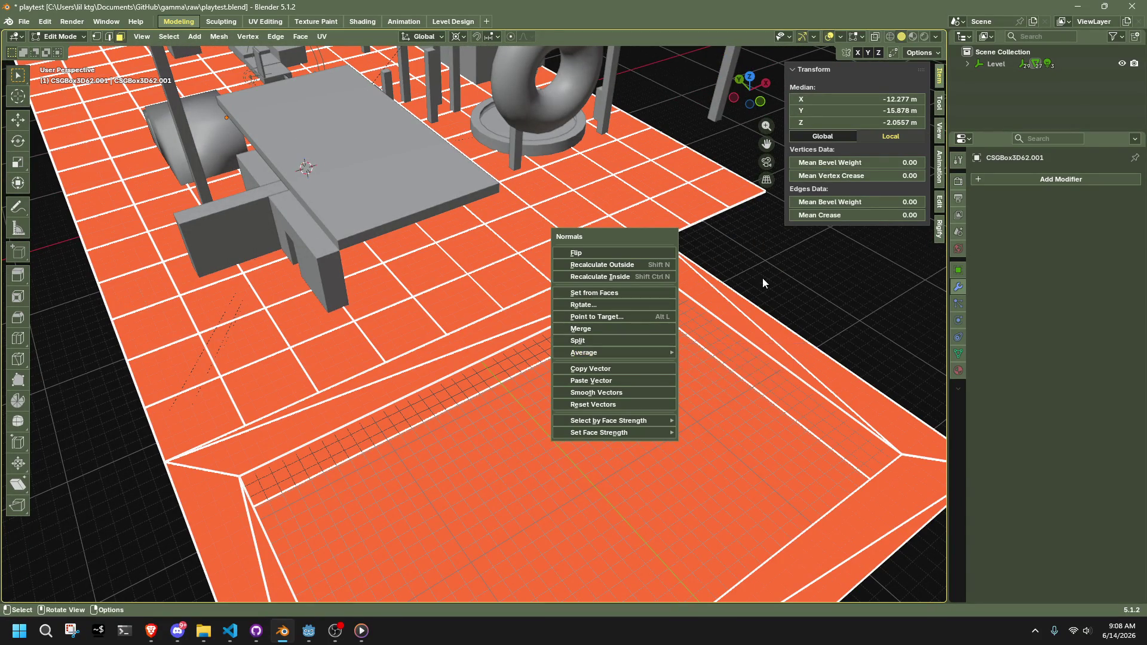
pyautogui.click(589, 263)
pyautogui.rightClick(730, 325)
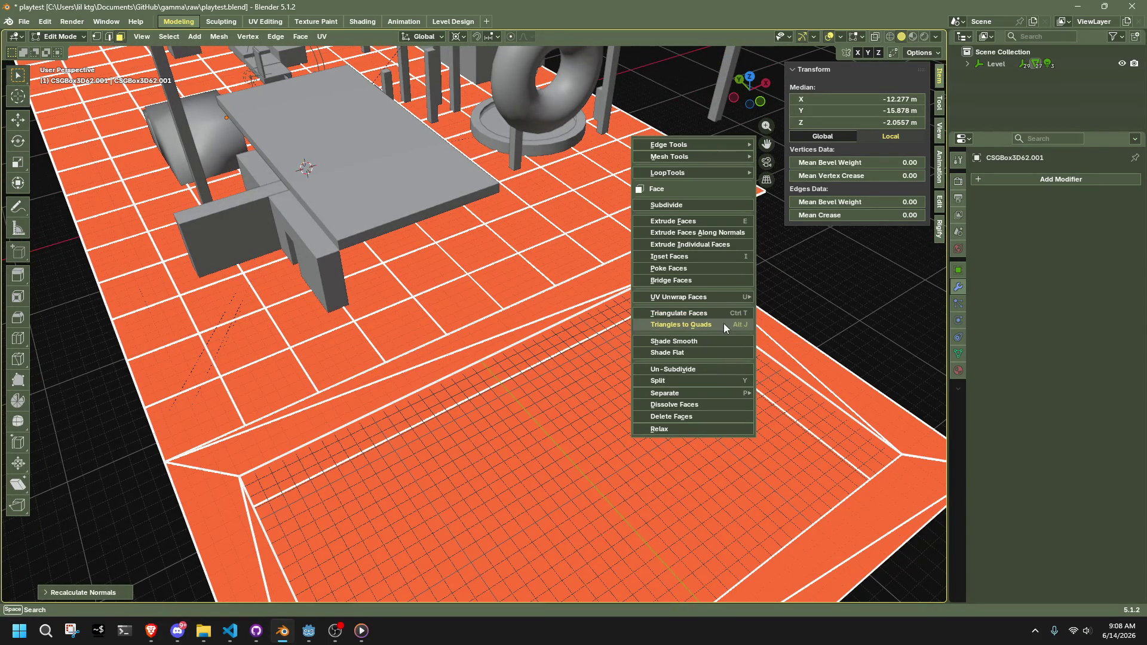
pyautogui.click(724, 323)
pyautogui.click(768, 275)
pyautogui.keyDown('shift'); pyautogui.click(812, 358); pyautogui.keyUp('shift')
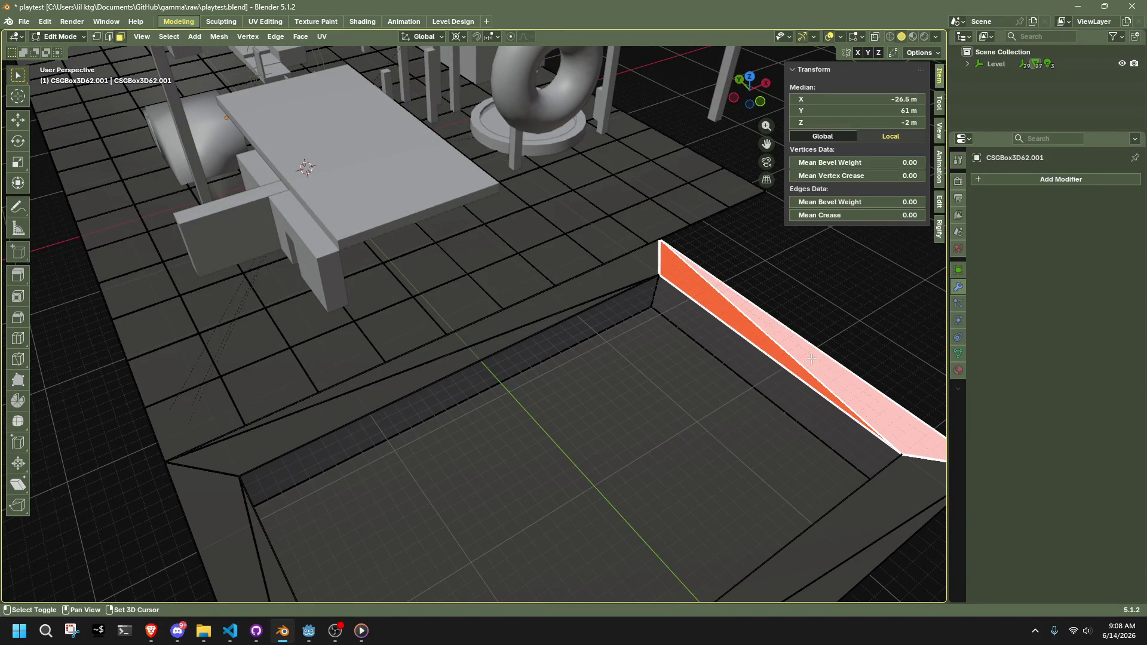
pyautogui.hotkey('ctrl', 'z')
# Select the whole linked pit mesh and run Face > Triangles to Quads on it
pyautogui.scroll(-3, 690, 354)
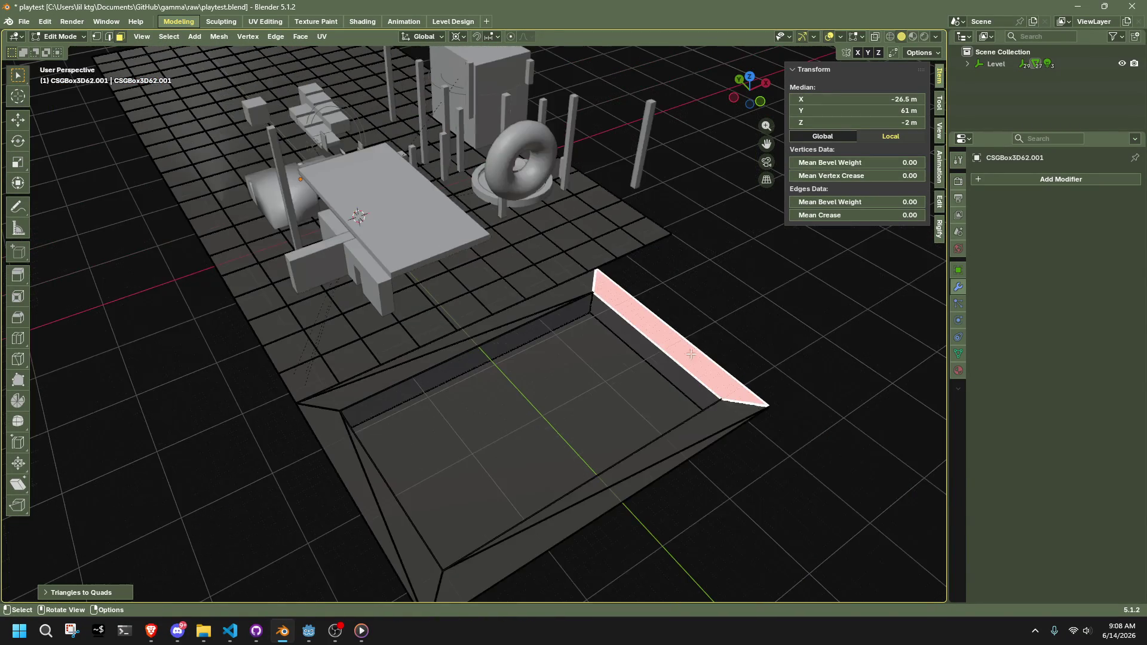
pyautogui.click(495, 326)
pyautogui.keyDown('shift'); pyautogui.click(492, 321); pyautogui.keyUp('shift')
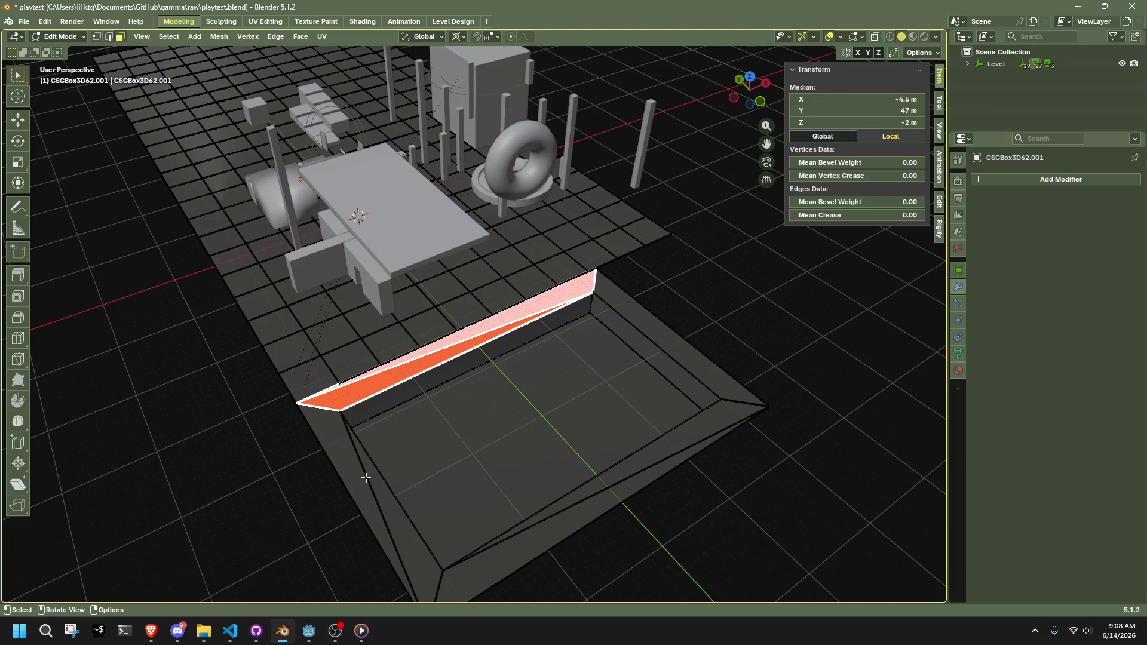
pyautogui.press('l')
pyautogui.hotkey('ctrl', 'f')
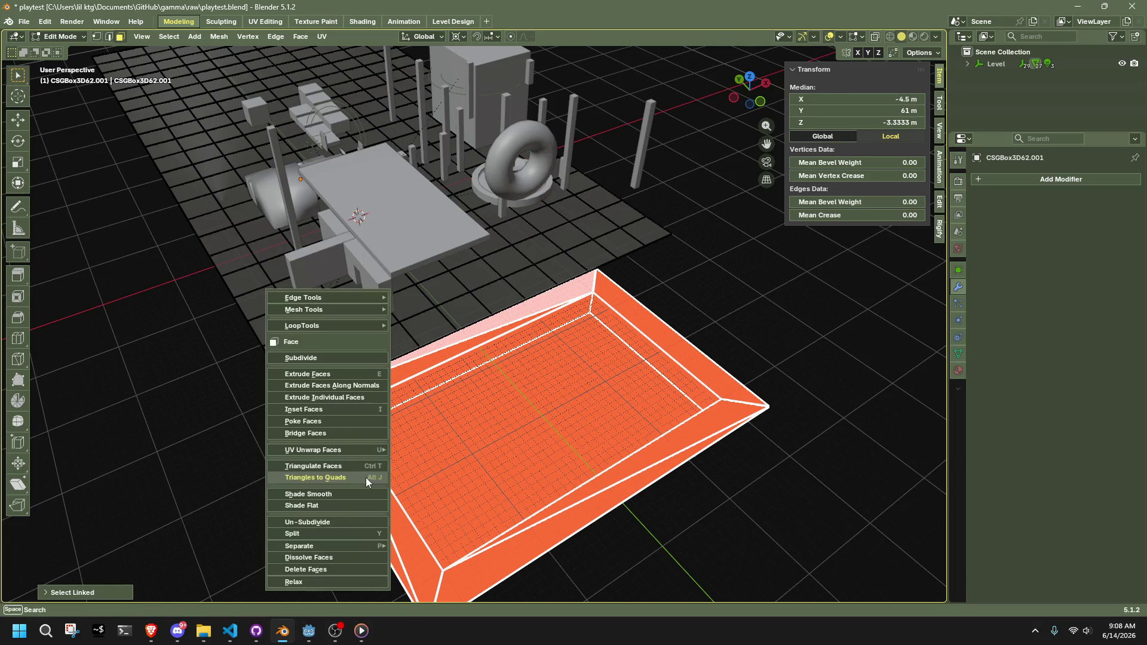
pyautogui.click(364, 478)
# Select the pit's left, front and back wall faces and join their triangles with Alt+J
pyautogui.hotkey('ctrl', 'f')
pyautogui.click(403, 500)
pyautogui.click(562, 507)
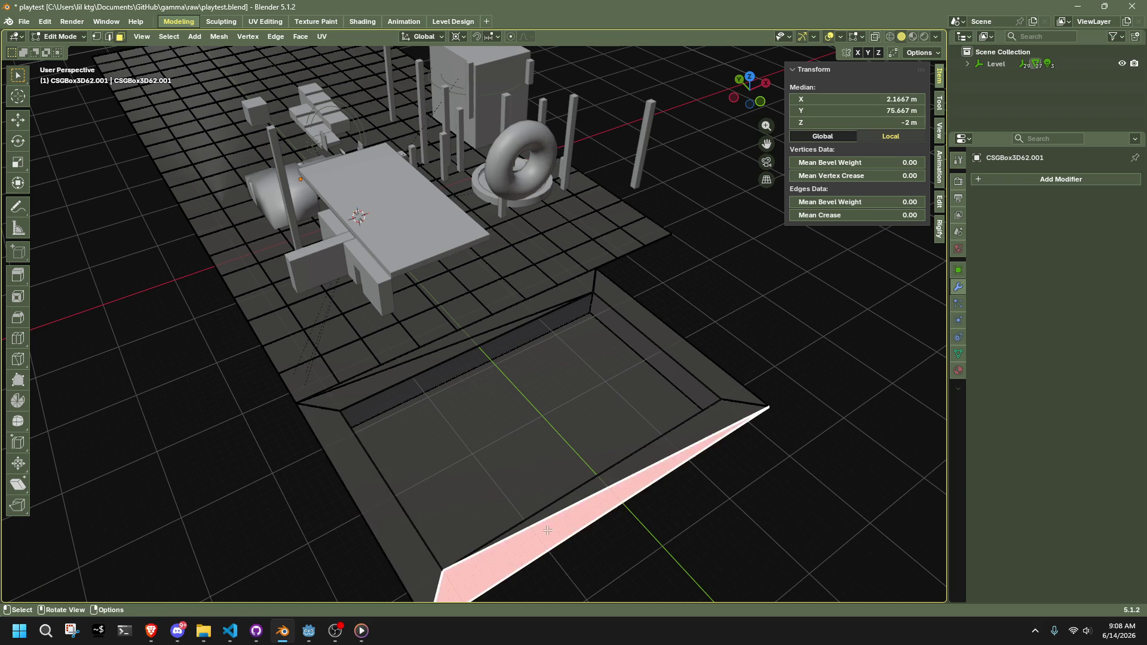
pyautogui.click(753, 472)
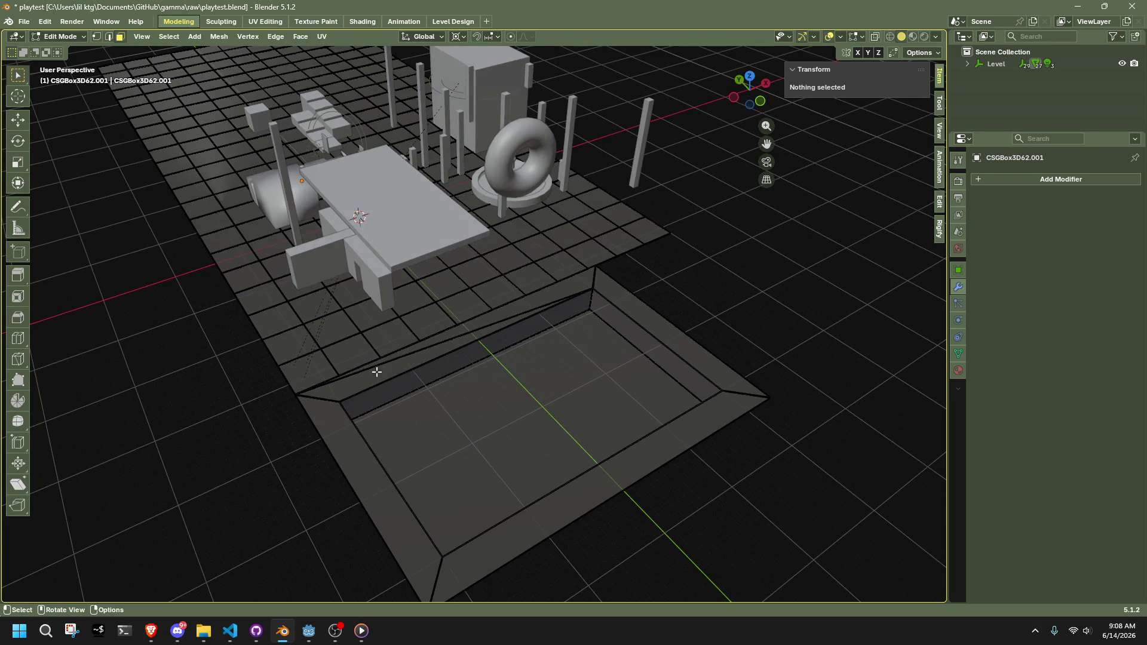
pyautogui.click(423, 342)
pyautogui.hotkey('alt', 'j')
pyautogui.click(718, 320)
# Line up the pit's two right corner vertices along X by scaling them to 0
pyautogui.moveTo(718, 320)
pyautogui.mouseDown(button='middle')
pyautogui.moveTo(668, 350)
pyautogui.moveTo(702, 321)
pyautogui.moveTo(697, 284)
pyautogui.moveTo(615, 346)
pyautogui.mouseUp(button='middle')
pyautogui.press('Tab')
pyautogui.press('Tab')
pyautogui.press('1')
pyautogui.click(557, 306)
pyautogui.keyDown('shift'); pyautogui.click(522, 464); pyautogui.keyUp('shift')
pyautogui.click(673, 310)
pyautogui.keyDown('shift'); pyautogui.click(526, 457); pyautogui.keyUp('shift')
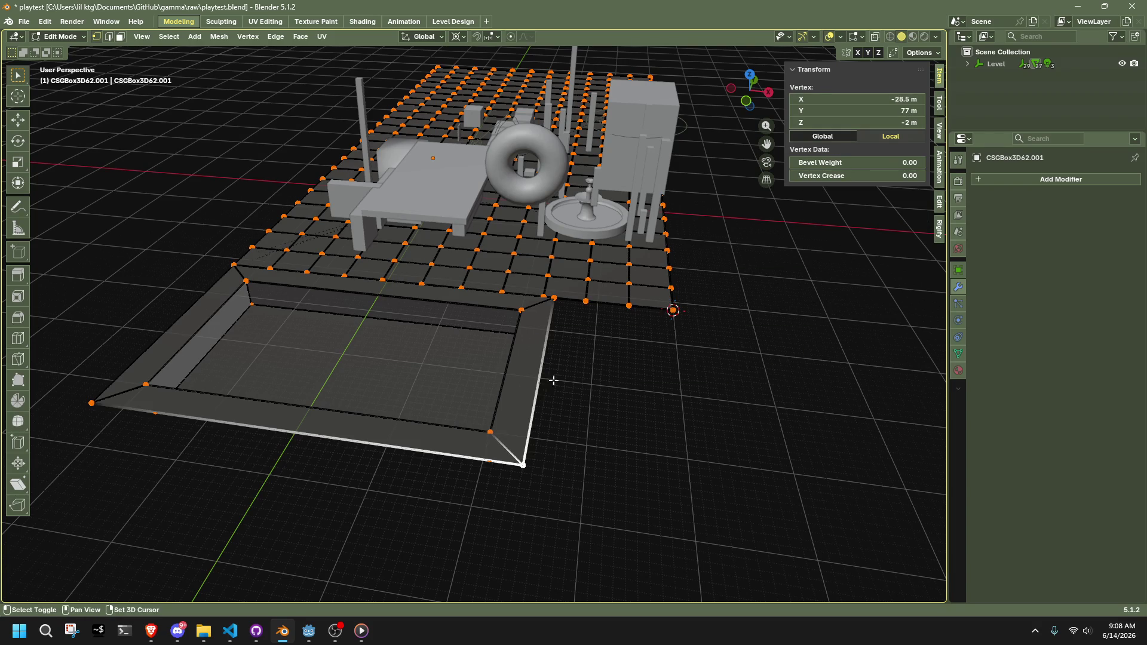
pyautogui.keyDown('shift'); pyautogui.click(552, 302); pyautogui.keyUp('shift')
pyautogui.press('s')
pyautogui.press('x')
pyautogui.press('0')
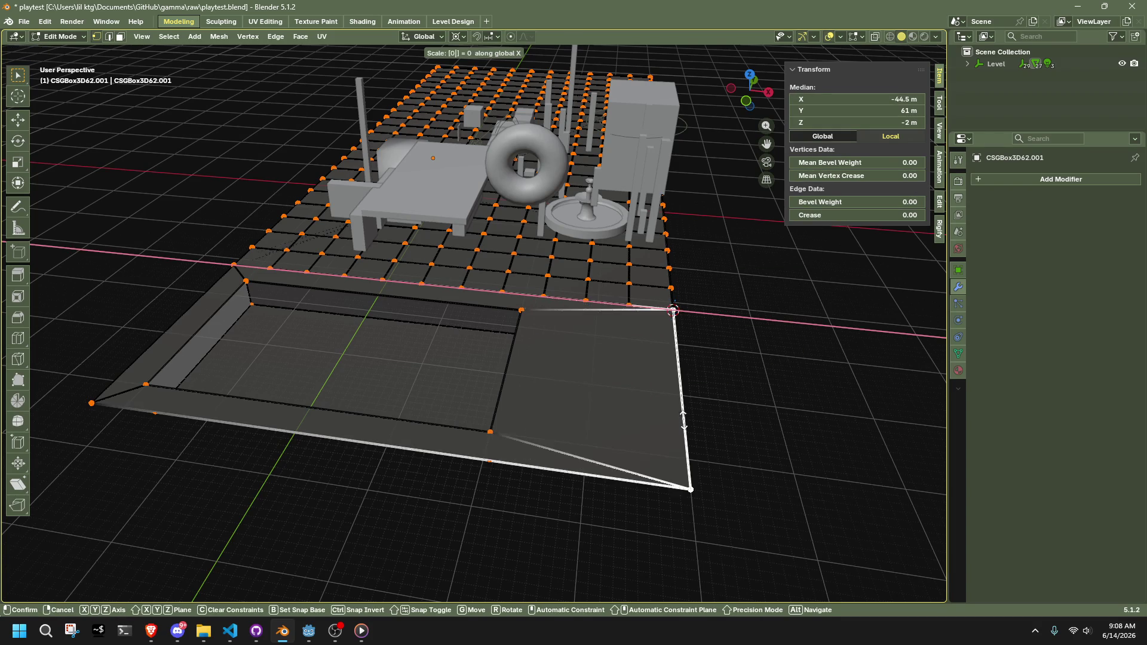
pyautogui.press('Return')
pyautogui.press('Tab')
pyautogui.moveTo(734, 405)
pyautogui.mouseDown(button='middle')
pyautogui.moveTo(507, 385)
pyautogui.moveTo(568, 325)
pyautogui.mouseUp(button='middle')
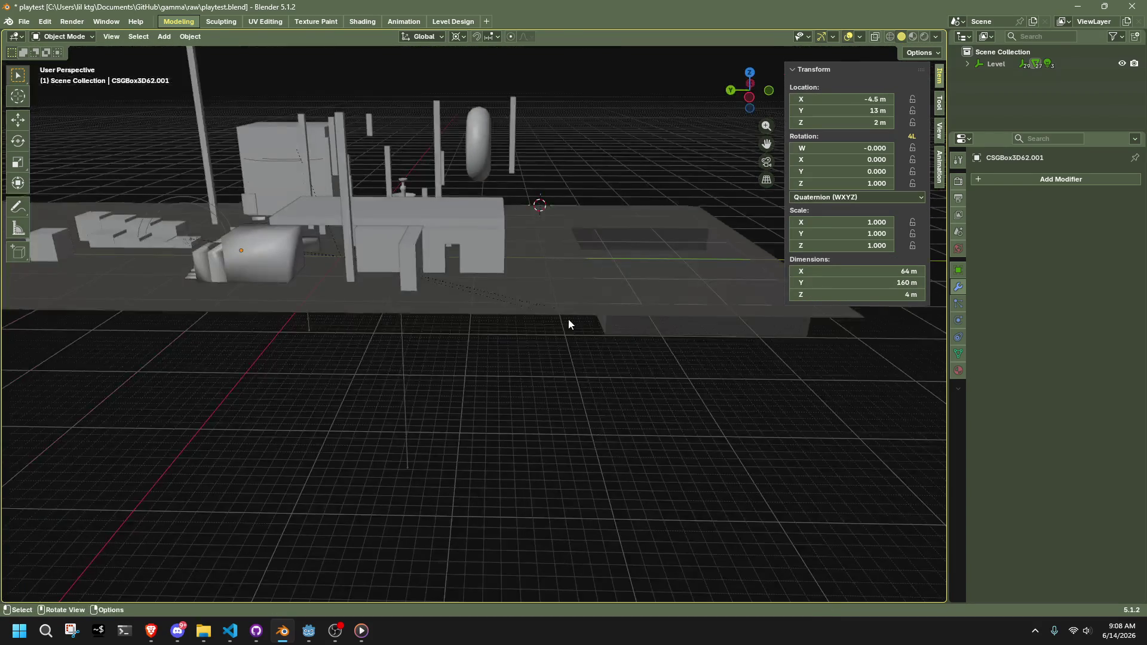
# Box-select the column of floor vertices and scale them to zero along Y
pyautogui.press('Tab')
pyautogui.scroll(4, 568, 329)
pyautogui.click(584, 376)
pyautogui.moveTo(583, 376)
pyautogui.mouseDown(button='middle')
pyautogui.moveTo(484, 460)
pyautogui.moveTo(502, 425)
pyautogui.moveTo(512, 481)
pyautogui.moveTo(501, 483)
pyautogui.mouseUp(button='middle')
pyautogui.scroll(-5, 514, 484)
pyautogui.scroll(5, 508, 502)
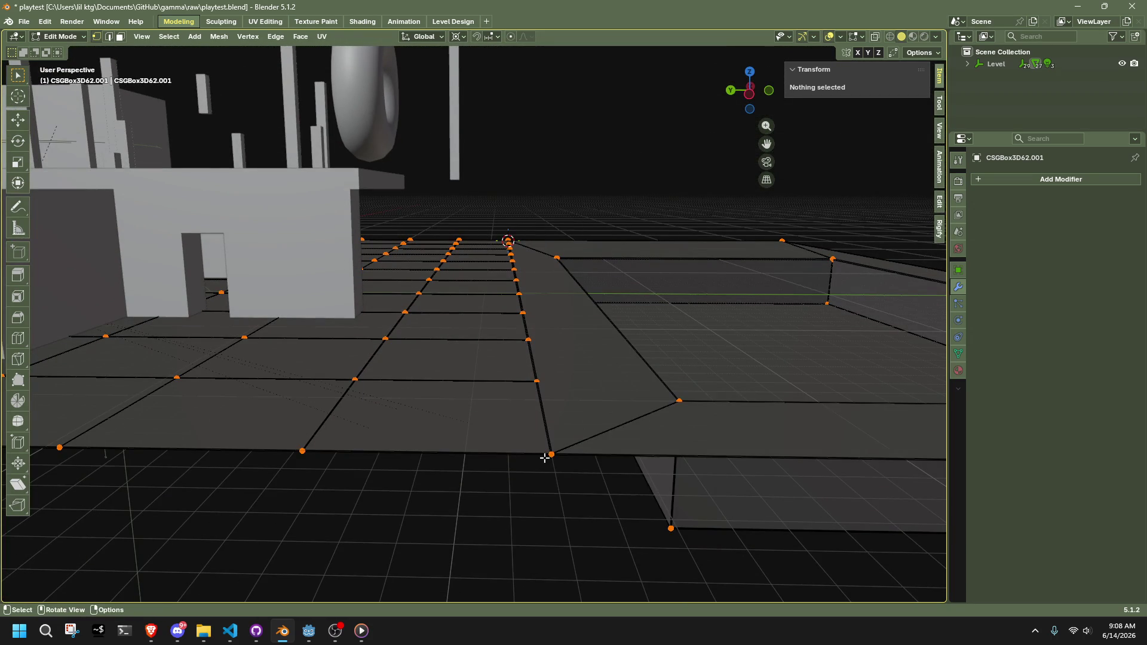
pyautogui.click(546, 456)
pyautogui.moveTo(569, 491)
pyautogui.mouseDown()
pyautogui.moveTo(486, 299)
pyautogui.moveTo(481, 213)
pyautogui.mouseUp()
pyautogui.press('s')
pyautogui.press('y')
pyautogui.press('Return')
# Return to Object Mode and save playtest.blend
pyautogui.press('Tab')
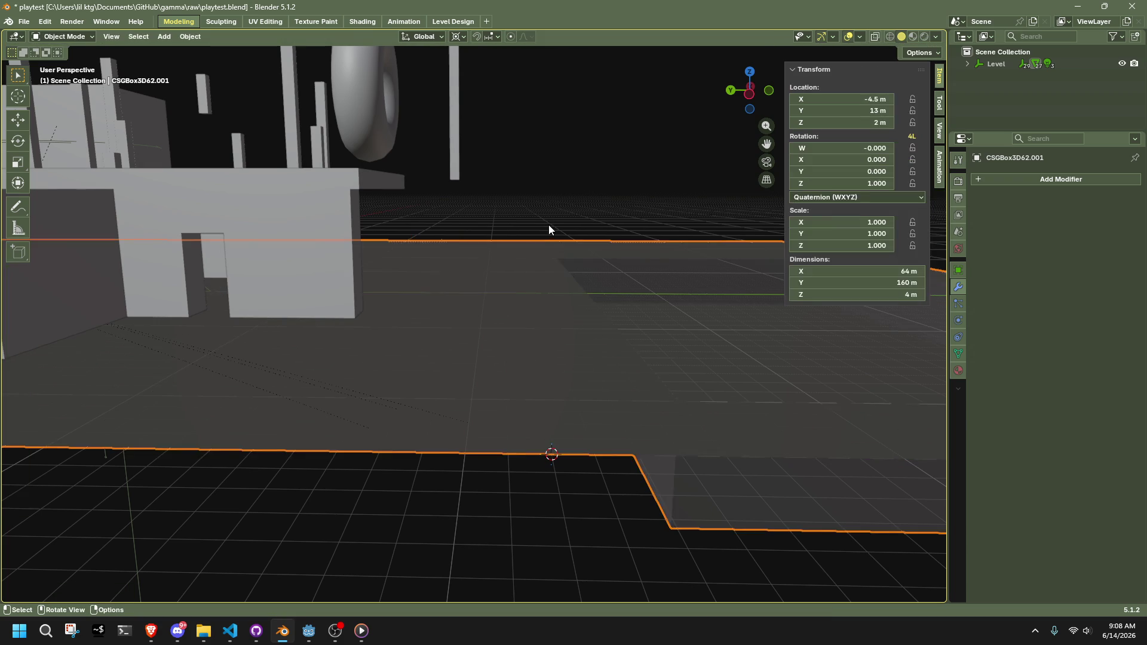
pyautogui.scroll(-5, 549, 239)
pyautogui.hotkey('ctrl', 's')
pyautogui.moveTo(543, 290)
pyautogui.mouseDown(button='middle')
pyautogui.moveTo(477, 325)
pyautogui.moveTo(425, 381)
pyautogui.moveTo(511, 383)
pyautogui.mouseUp(button='middle')
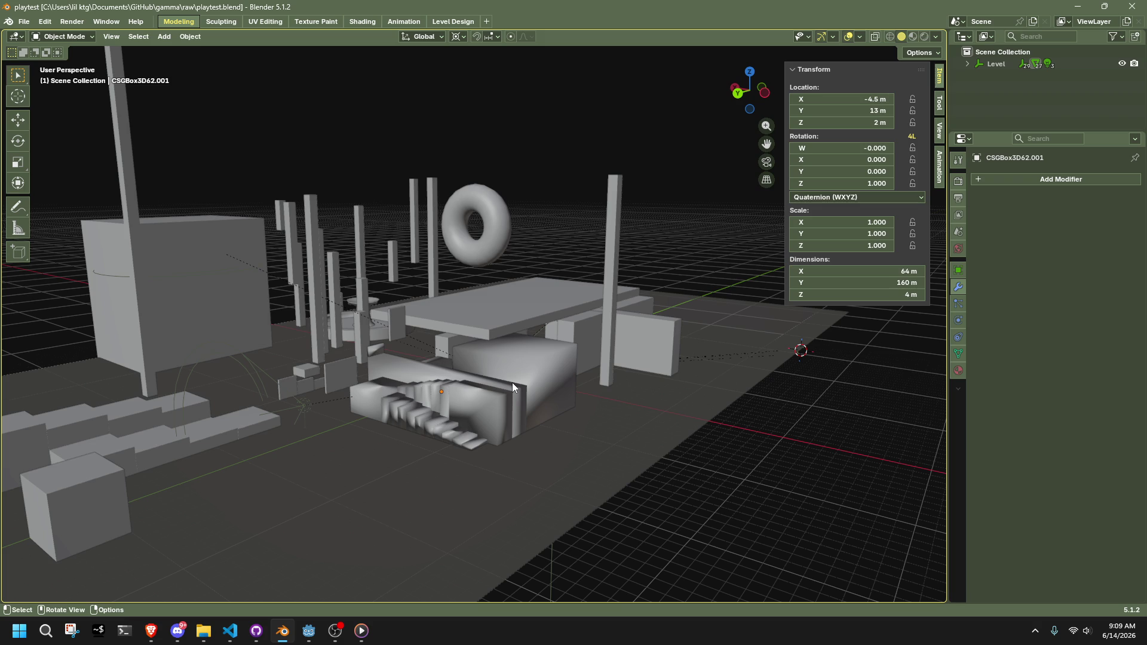
# Switch to the Level Design workspace and browse the file browser to assets\textures
pyautogui.click(433, 23)
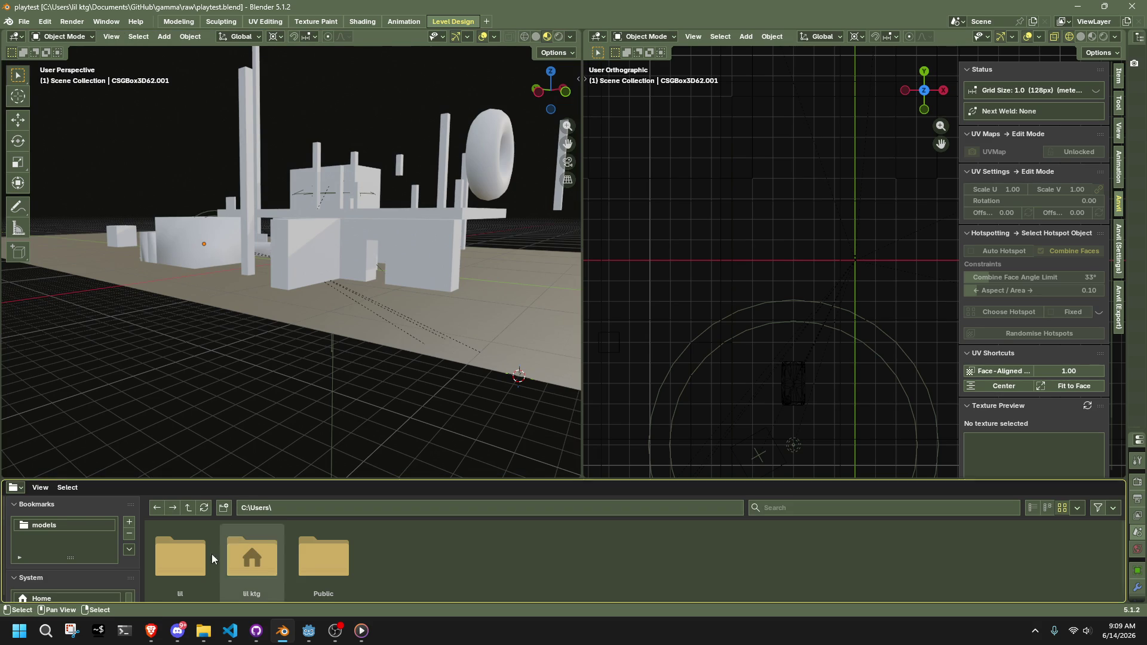
pyautogui.click(43, 528)
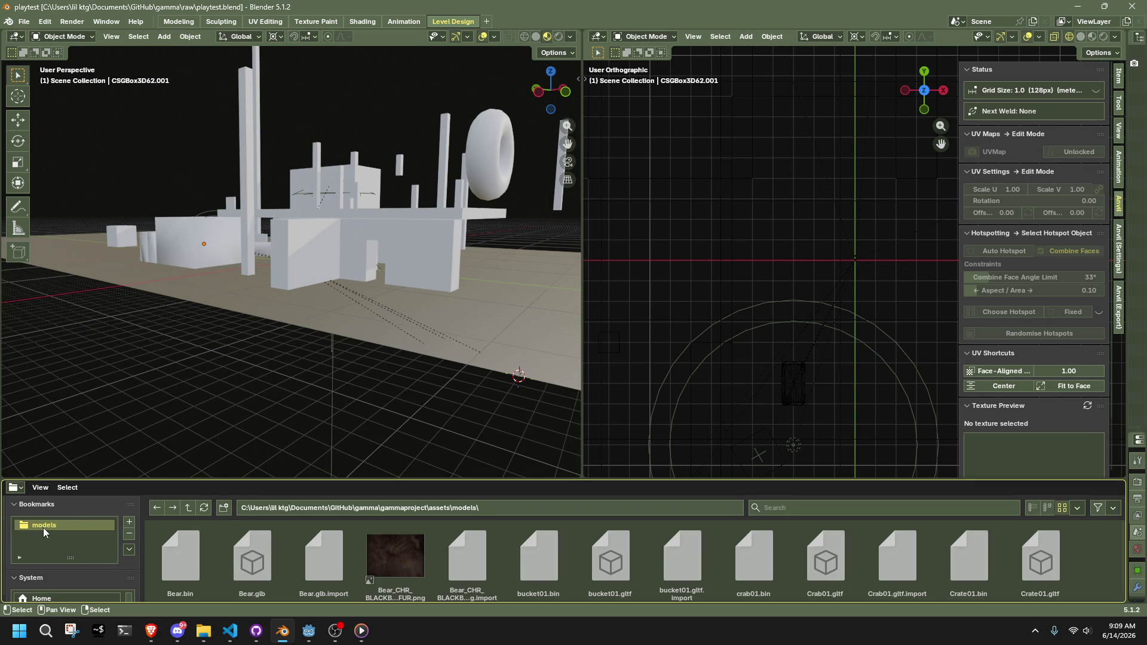
pyautogui.click(190, 507)
pyautogui.scroll(-3, 358, 550)
pyautogui.scroll(3, 543, 555)
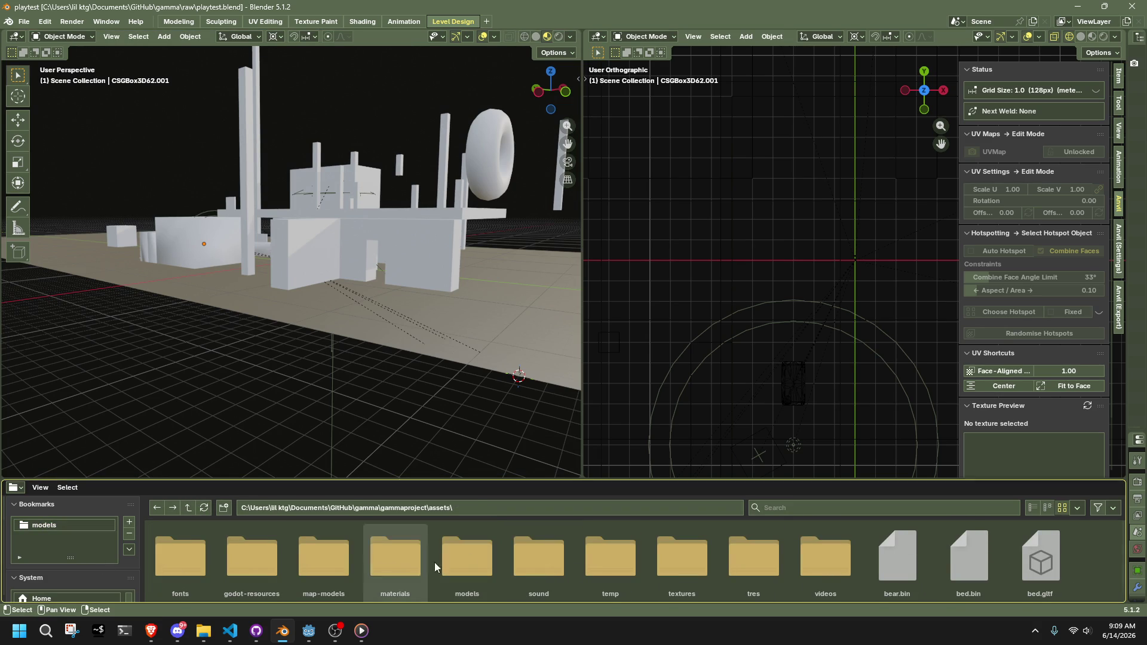
pyautogui.click(672, 574)
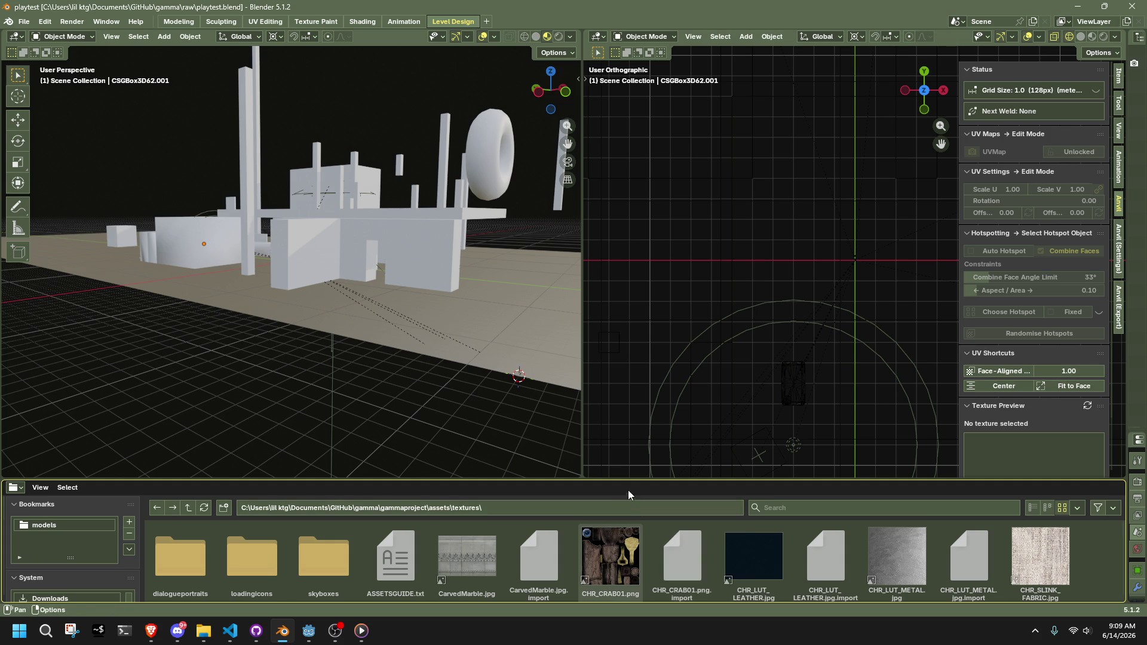
pyautogui.moveTo(621, 481); pyautogui.dragTo(621, 437)
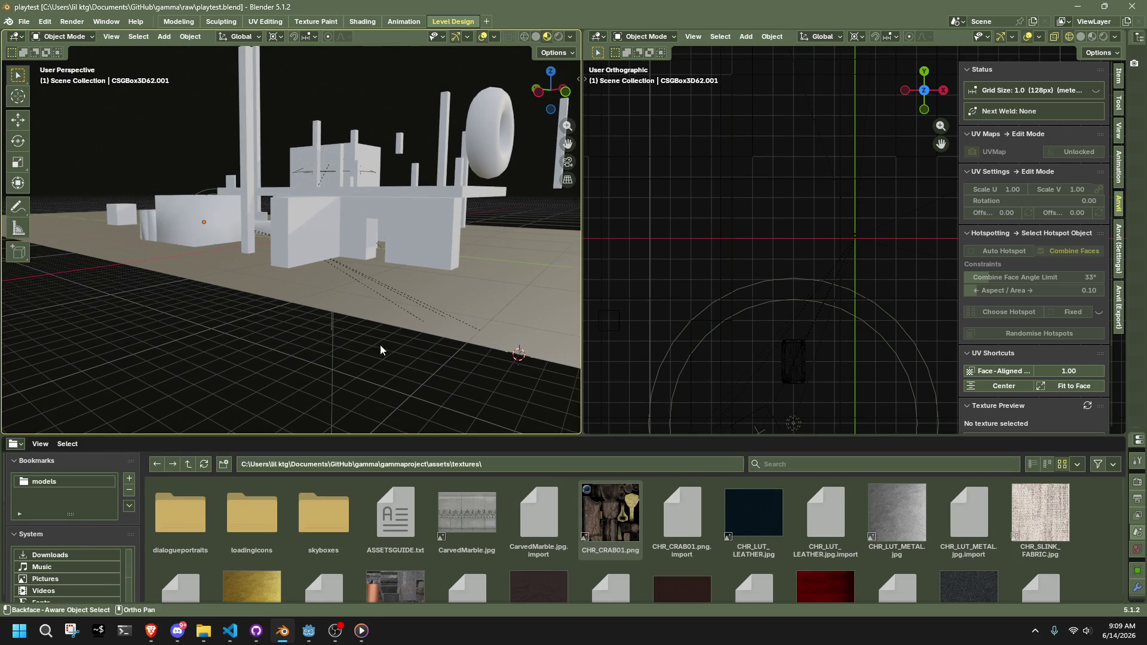
# Select the large floor object and collapse the Status, UV Maps and UV Settings panels
pyautogui.moveTo(370, 356); pyautogui.dragTo(531, 114, button='middle')
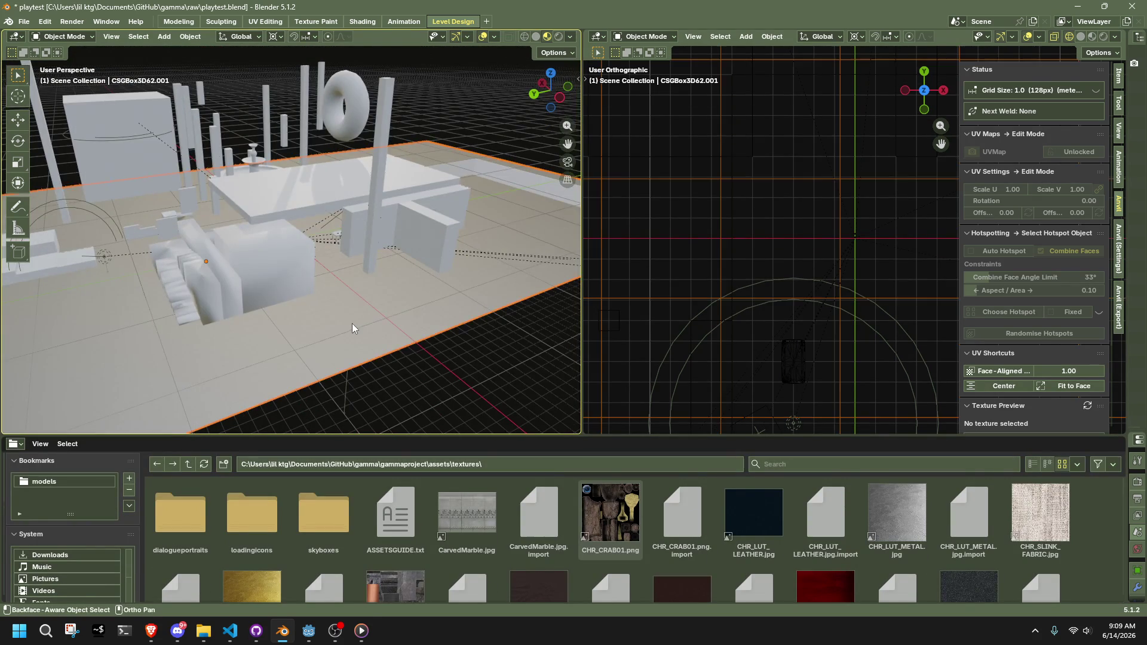
pyautogui.click(353, 327)
pyautogui.scroll(-1, 352, 327)
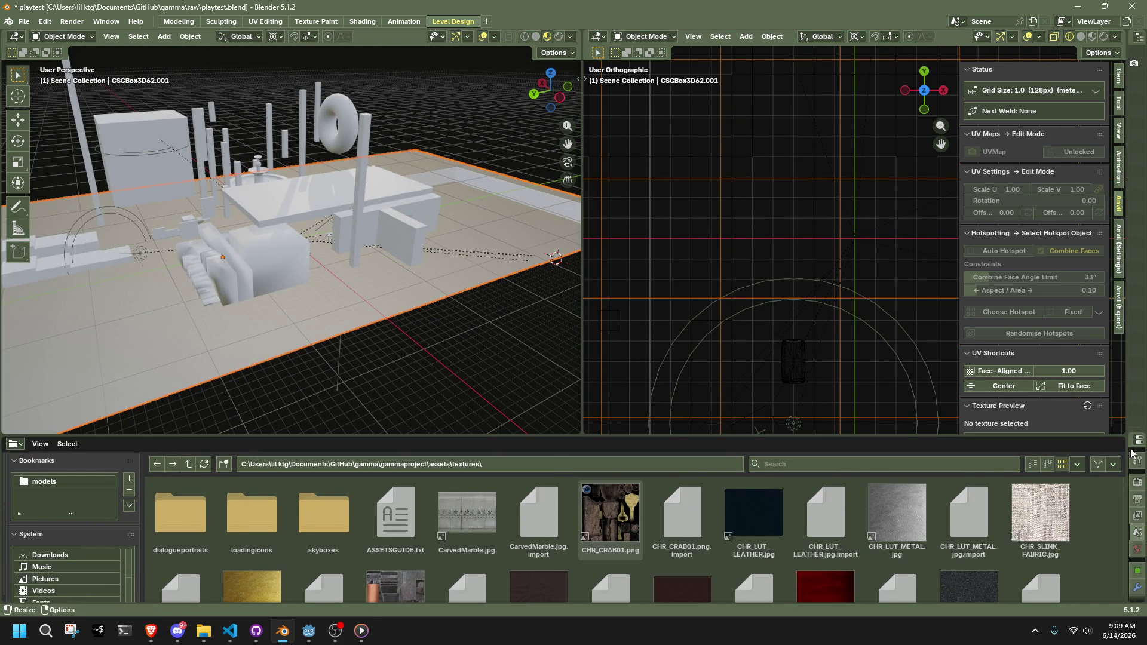
pyautogui.moveTo(1124, 447); pyautogui.dragTo(993, 446)
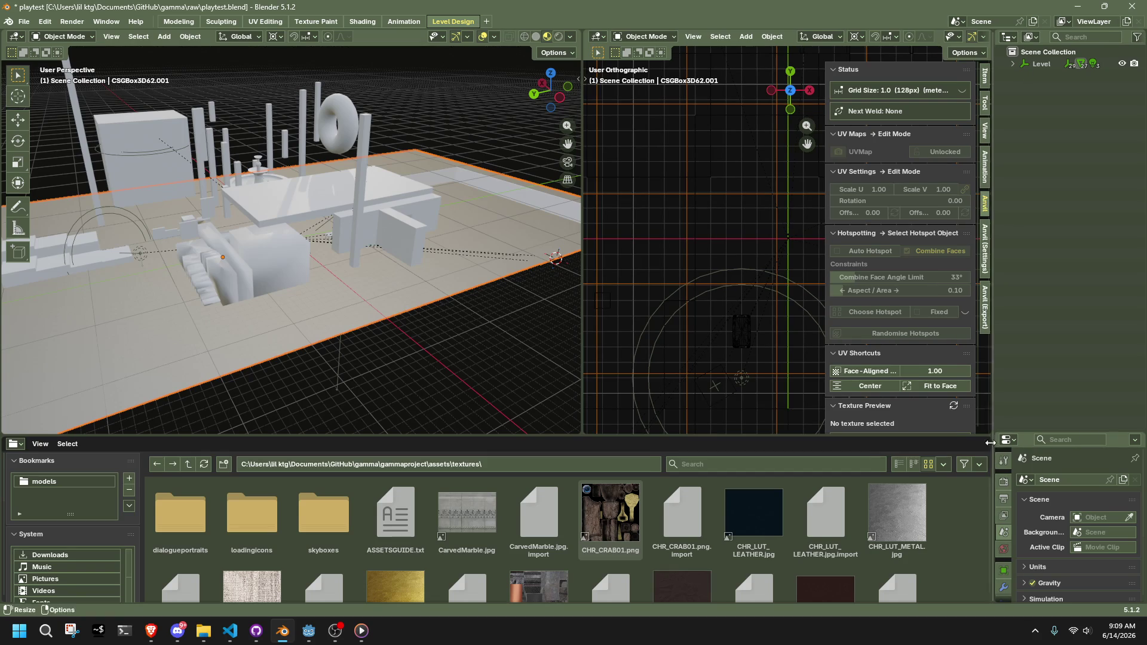
pyautogui.click(847, 70)
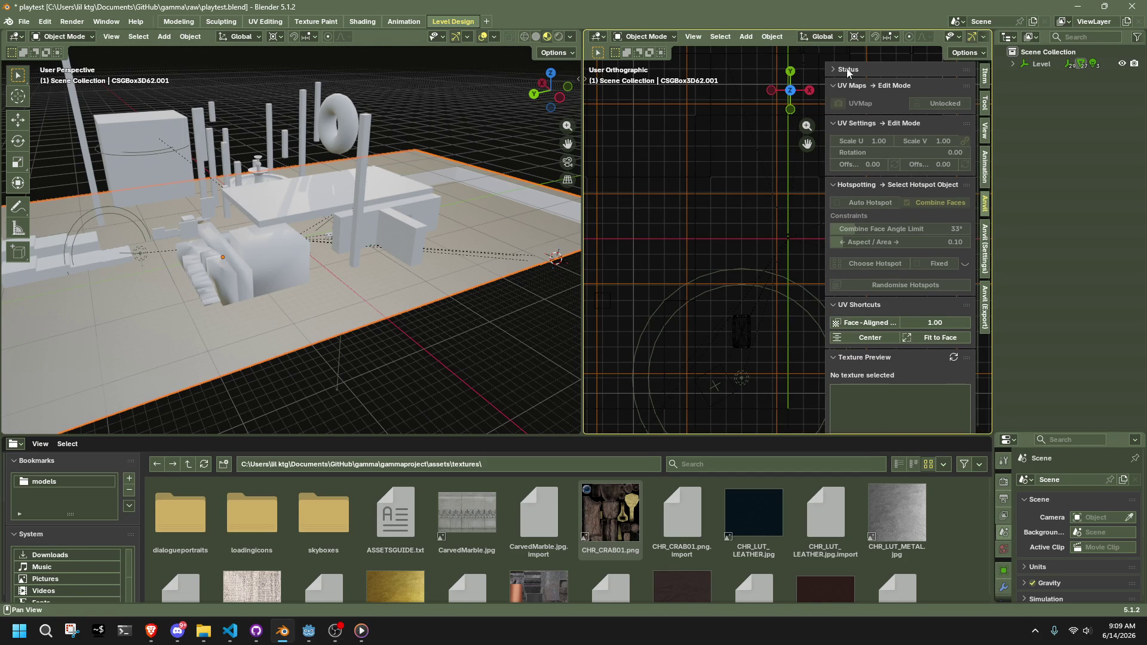
pyautogui.click(839, 87)
pyautogui.click(836, 102)
pyautogui.click(835, 118)
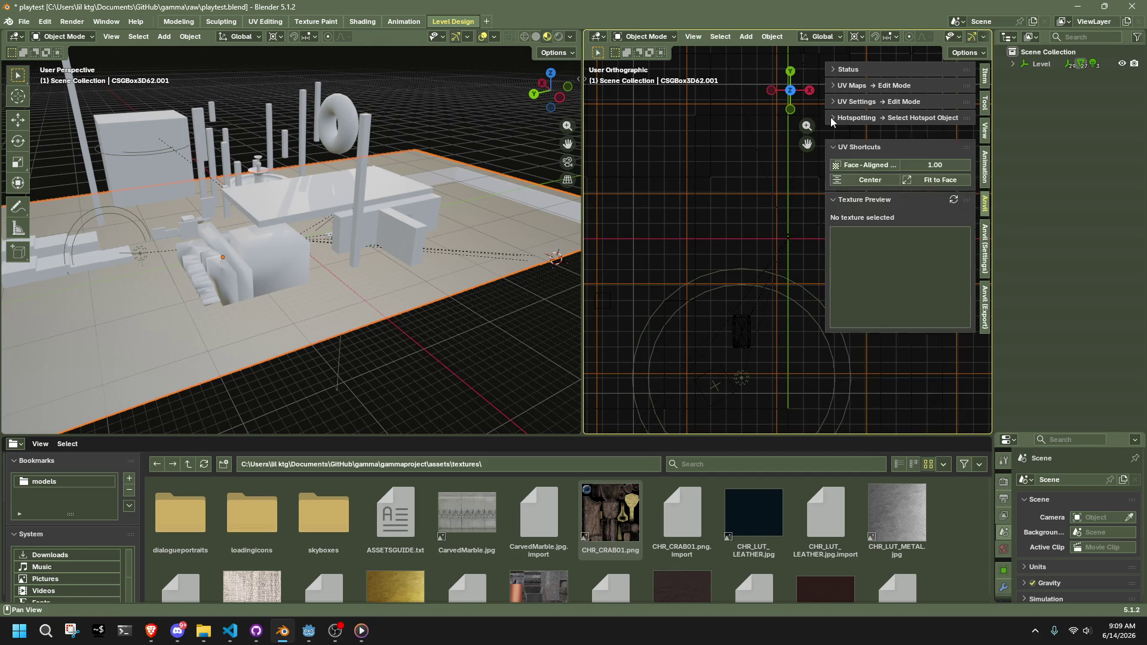
pyautogui.click(834, 117)
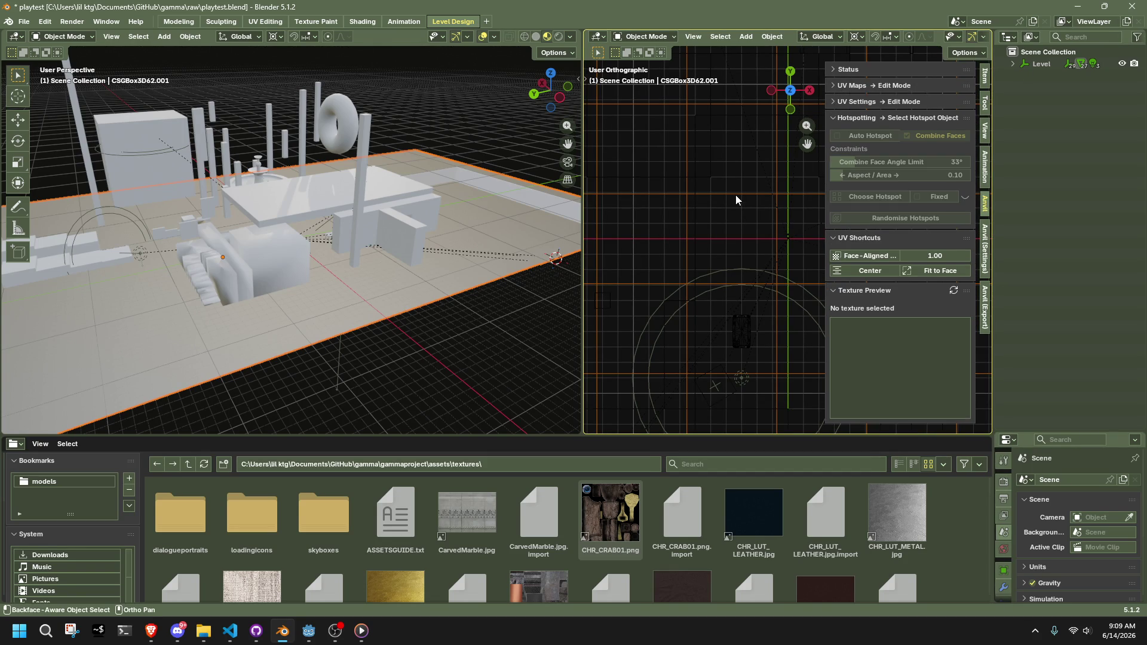
# Show the floor object's still-empty Material properties
pyautogui.click(1004, 550)
pyautogui.scroll(-3, 1055, 511)
pyautogui.scroll(3, 1055, 510)
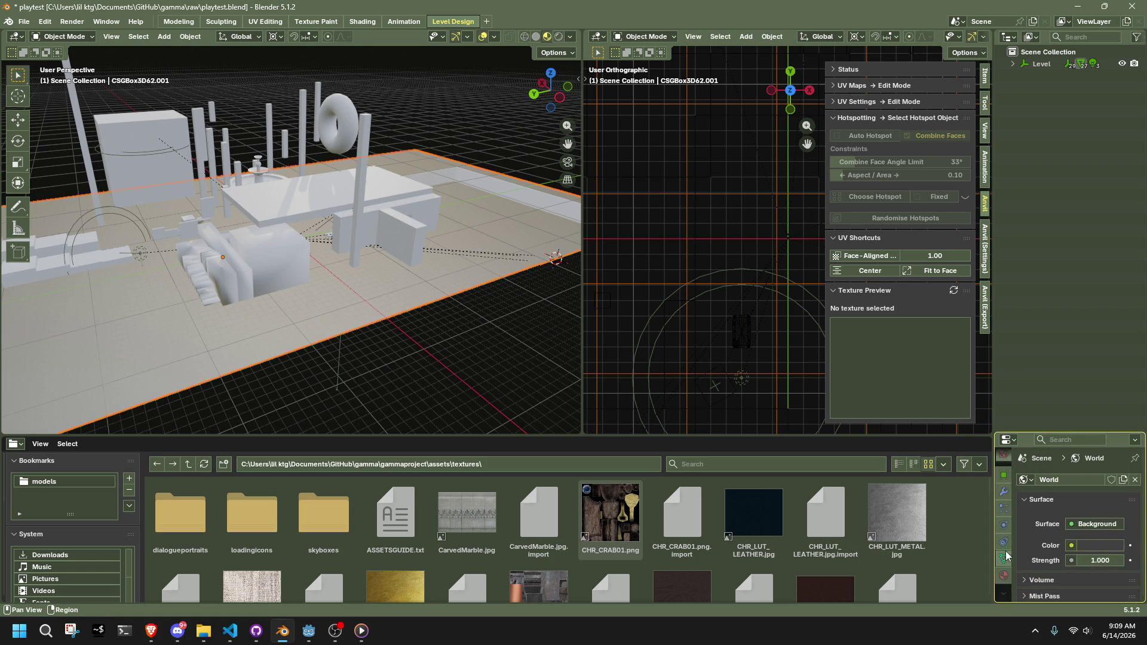
pyautogui.click(1003, 573)
pyautogui.moveTo(460, 345)
pyautogui.mouseDown(button='middle')
pyautogui.moveTo(289, 291)
pyautogui.moveTo(169, 202)
pyautogui.moveTo(271, 191)
pyautogui.moveTo(350, 103)
pyautogui.moveTo(343, 369)
pyautogui.mouseUp(button='middle')
# In Edit Mode on CSGBox3D62, select all faces facing the same way
pyautogui.click(237, 239)
pyautogui.moveTo(238, 239)
pyautogui.mouseDown(button='middle')
pyautogui.moveTo(281, 261)
pyautogui.moveTo(291, 246)
pyautogui.moveTo(269, 227)
pyautogui.moveTo(265, 241)
pyautogui.mouseUp(button='middle')
pyautogui.press('Tab')
pyautogui.scroll(3, 297, 294)
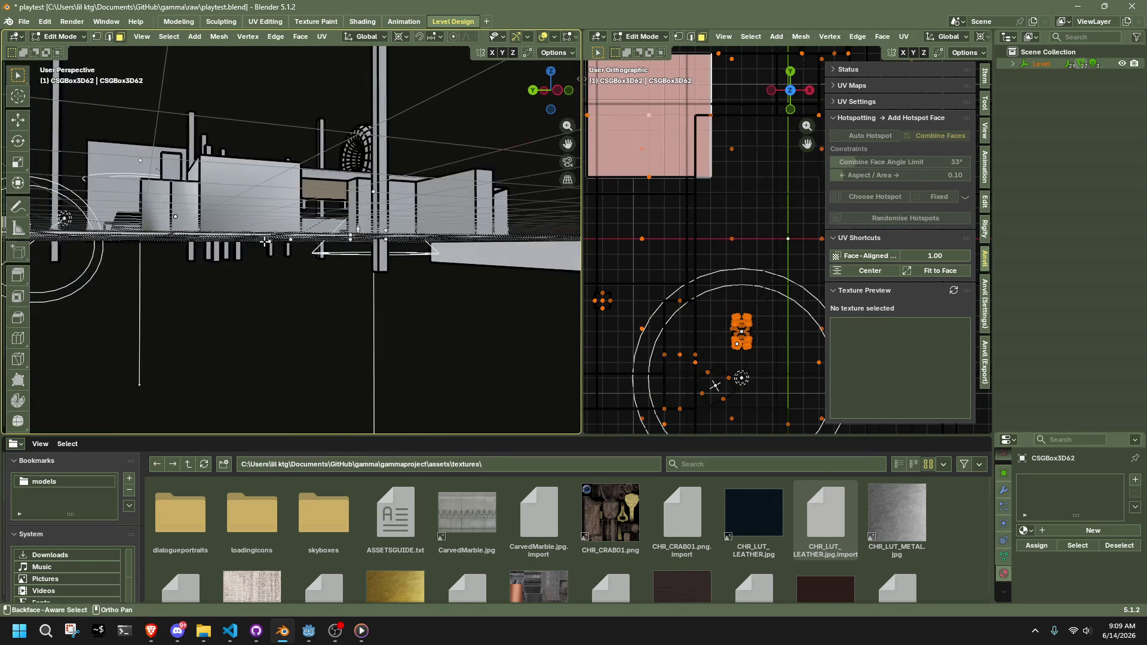
pyautogui.click(169, 37)
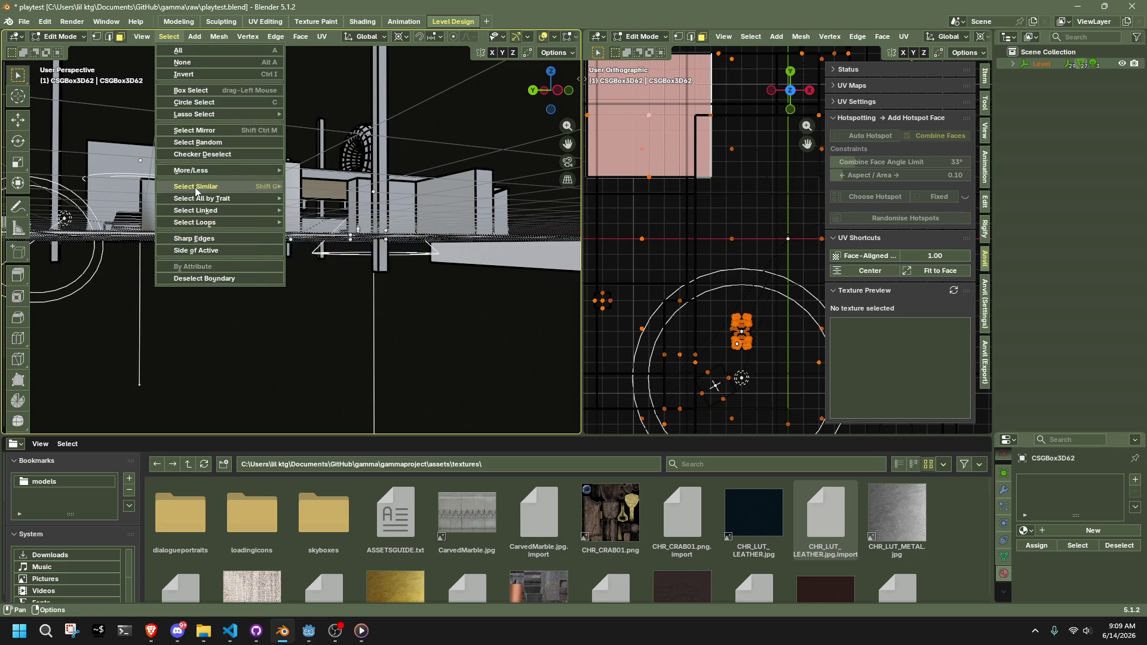
pyautogui.moveTo(243, 184)
pyautogui.click(326, 237)
pyautogui.moveTo(326, 236)
pyautogui.mouseDown(button='middle')
pyautogui.moveTo(403, 214)
pyautogui.moveTo(472, 120)
pyautogui.mouseUp(button='middle')
pyautogui.press('Tab')
# Select the red box near the table and inspect its mesh in Edit Mode
pyautogui.click(494, 37)
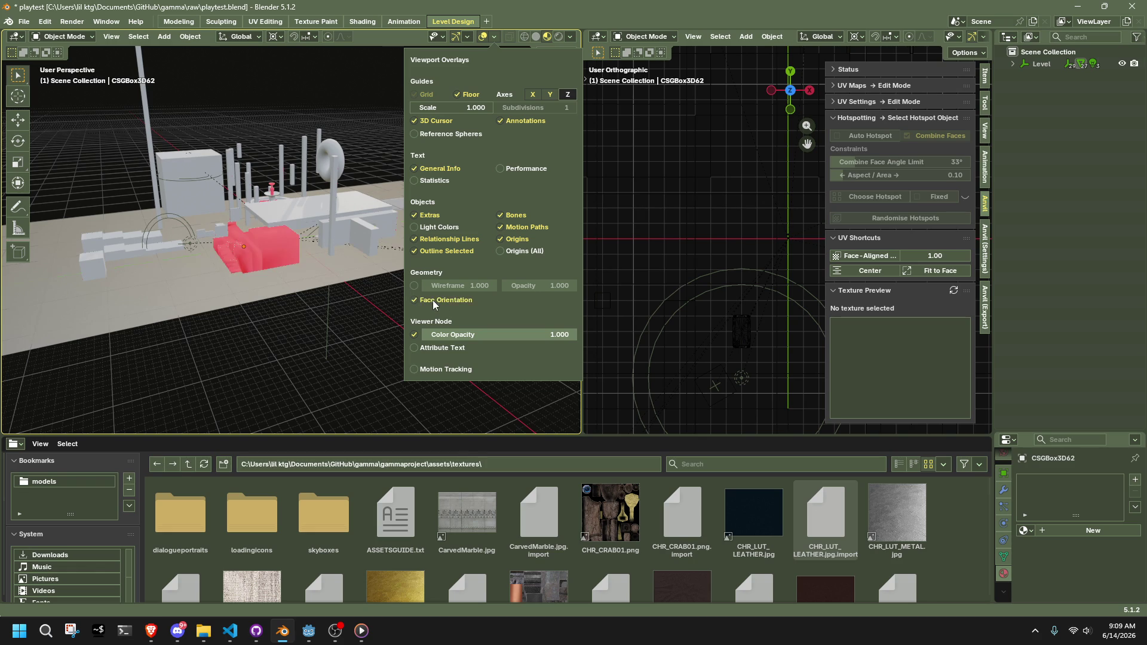
pyautogui.scroll(5, 271, 275)
pyautogui.click(266, 271)
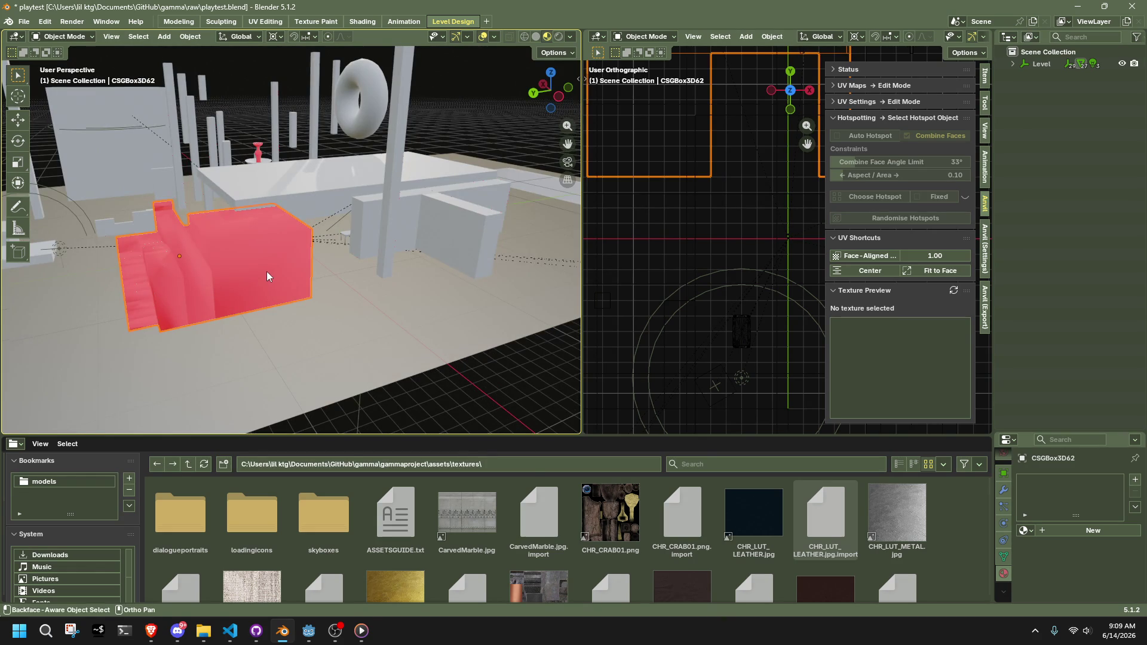
pyautogui.press('Tab')
pyautogui.moveTo(269, 273)
pyautogui.mouseDown(button='middle')
pyautogui.moveTo(453, 244)
pyautogui.moveTo(331, 294)
pyautogui.moveTo(328, 308)
pyautogui.moveTo(90, 292)
pyautogui.moveTo(320, 186)
pyautogui.moveTo(367, 280)
pyautogui.mouseUp(button='middle')
pyautogui.scroll(5, 328, 308)
pyautogui.scroll(5, 368, 281)
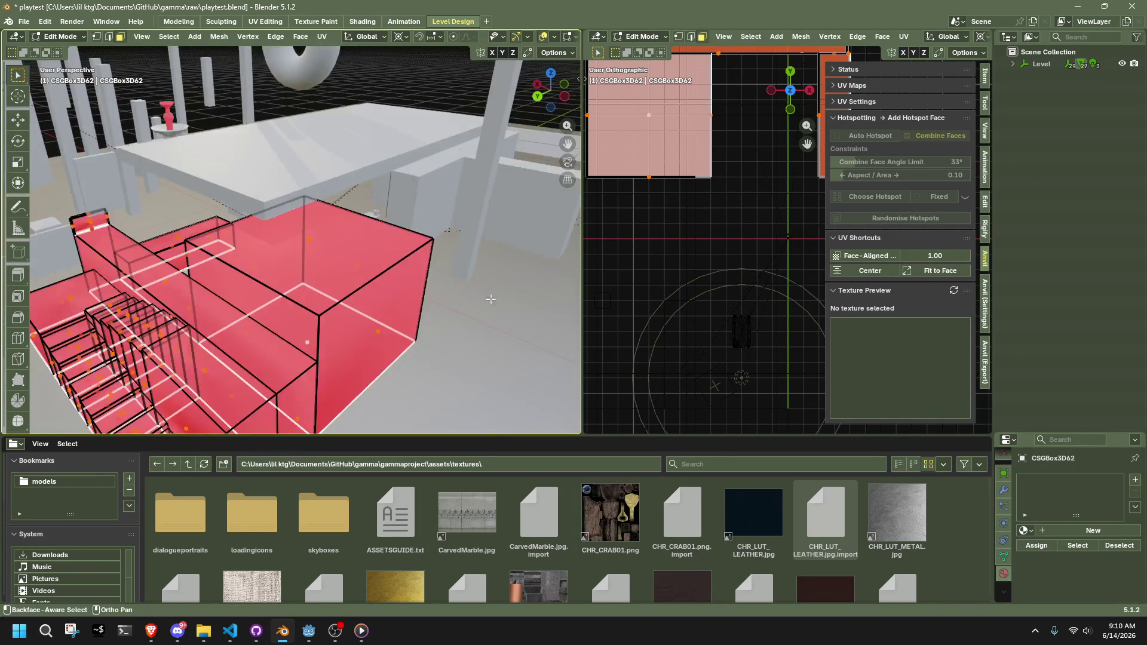
pyautogui.scroll(-5, 467, 297)
pyautogui.moveTo(468, 297); pyautogui.dragTo(490, 302, button='middle')
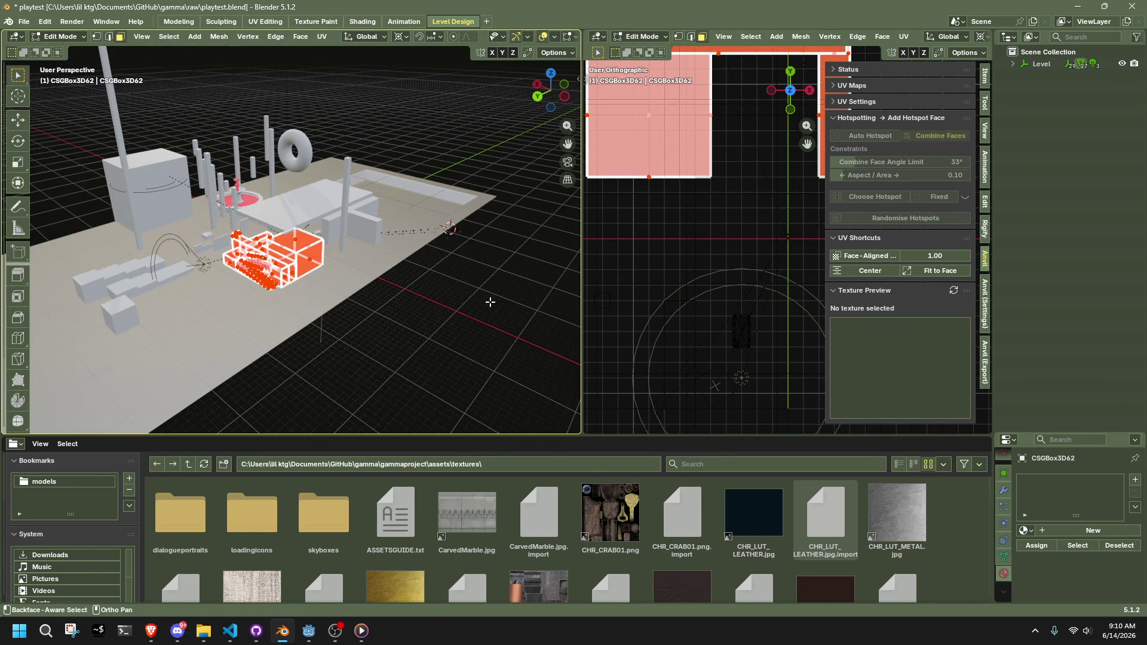
pyautogui.press('Tab')
# Apply Shade Smooth to the red block
pyautogui.rightClick(288, 268)
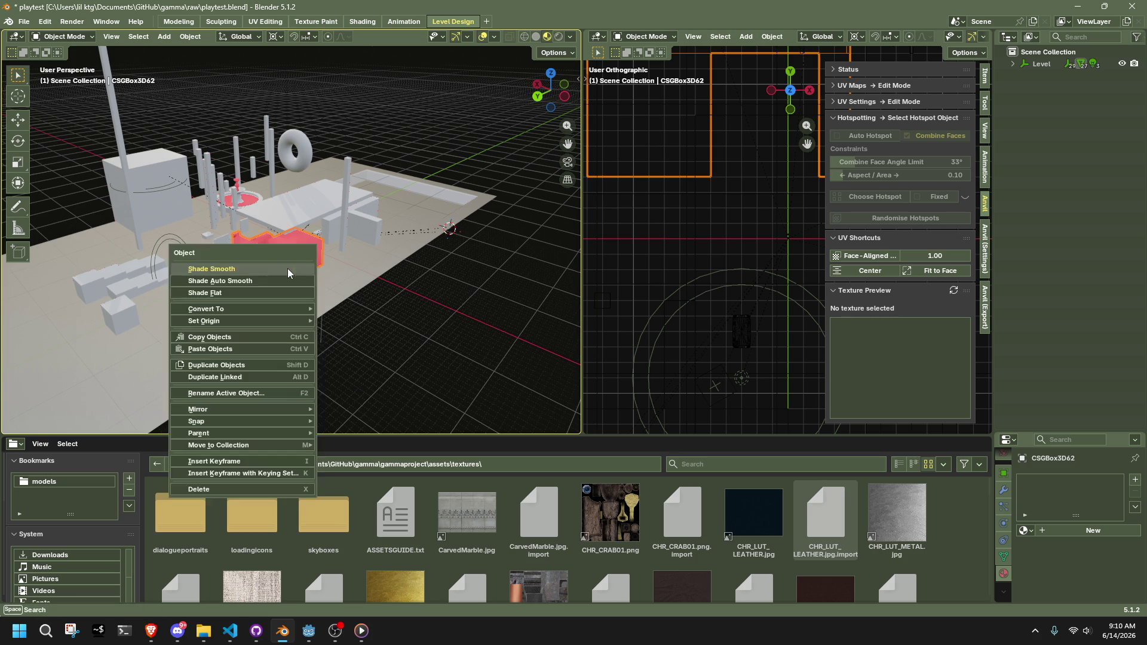
pyautogui.click(288, 267)
pyautogui.rightClick(288, 268)
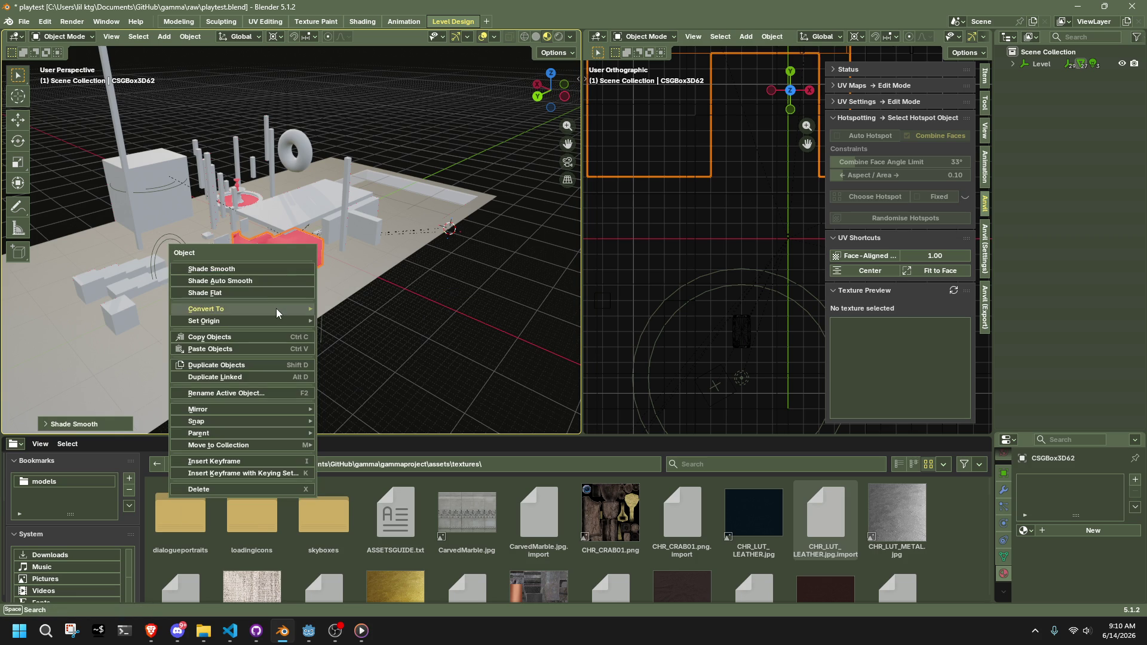
pyautogui.moveTo(260, 320)
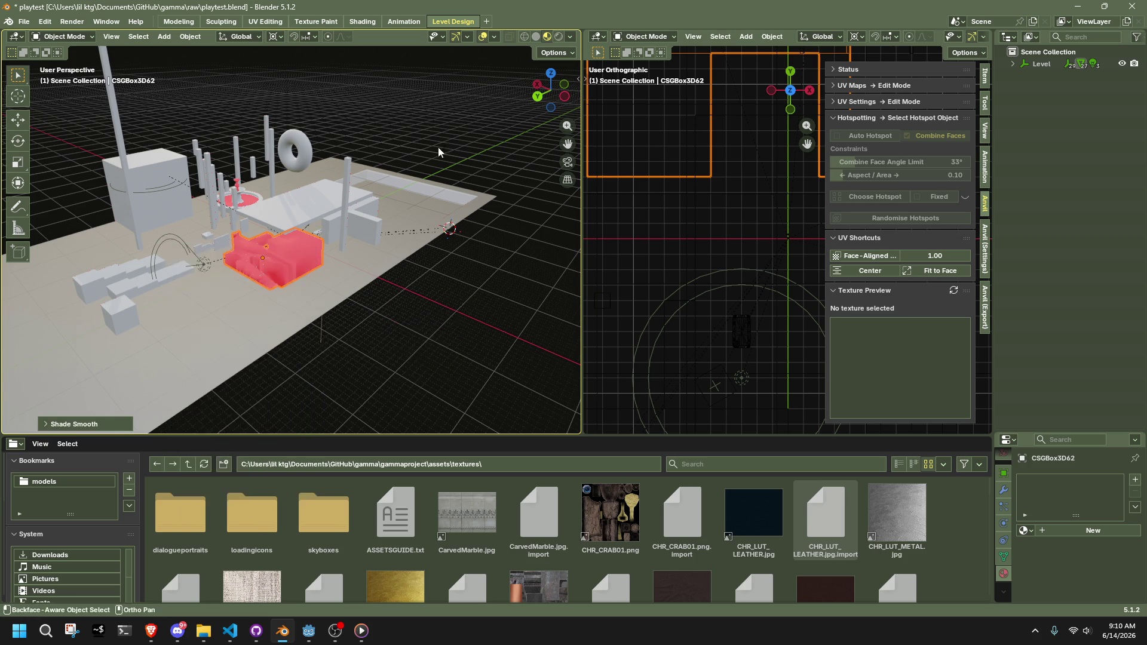
# Switch to the single-viewport Modeling layout and select the big floor slab
pyautogui.hotkey('ctrl', 'pagedown')
pyautogui.moveTo(773, 468)
pyautogui.mouseDown(button='middle')
pyautogui.moveTo(694, 414)
pyautogui.moveTo(640, 349)
pyautogui.mouseUp(button='middle')
pyautogui.click(622, 338)
pyautogui.scroll(-3, 622, 341)
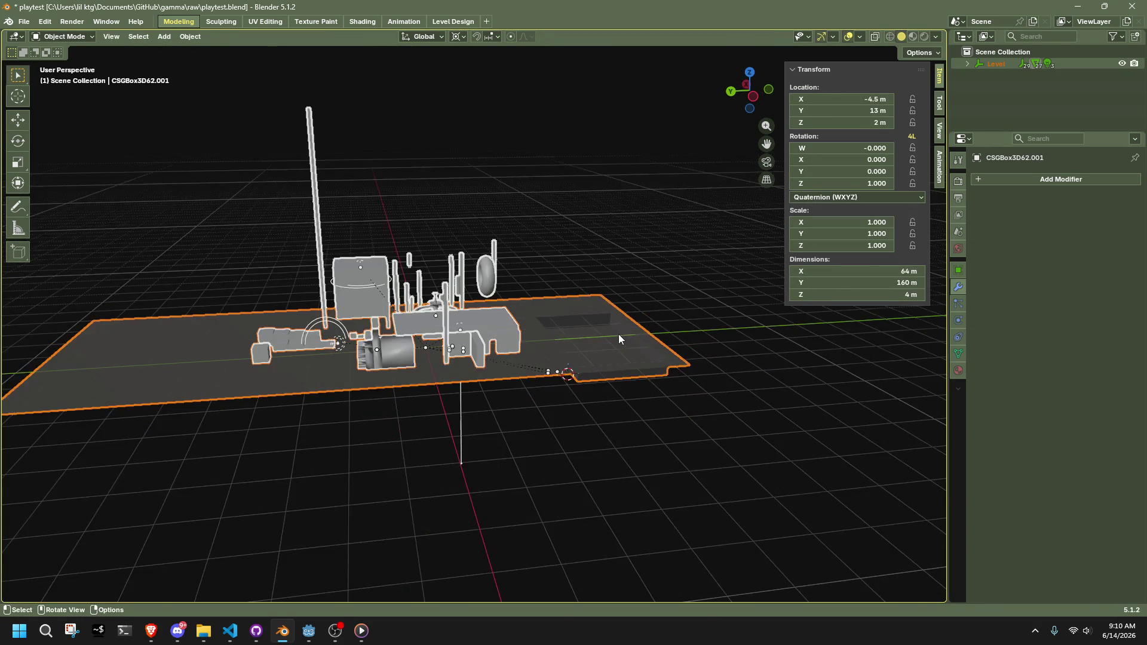
# Recalculate all of the floor slab's normals to point inside
pyautogui.press('Tab')
pyautogui.press('a')
pyautogui.hotkey('alt', 'n')
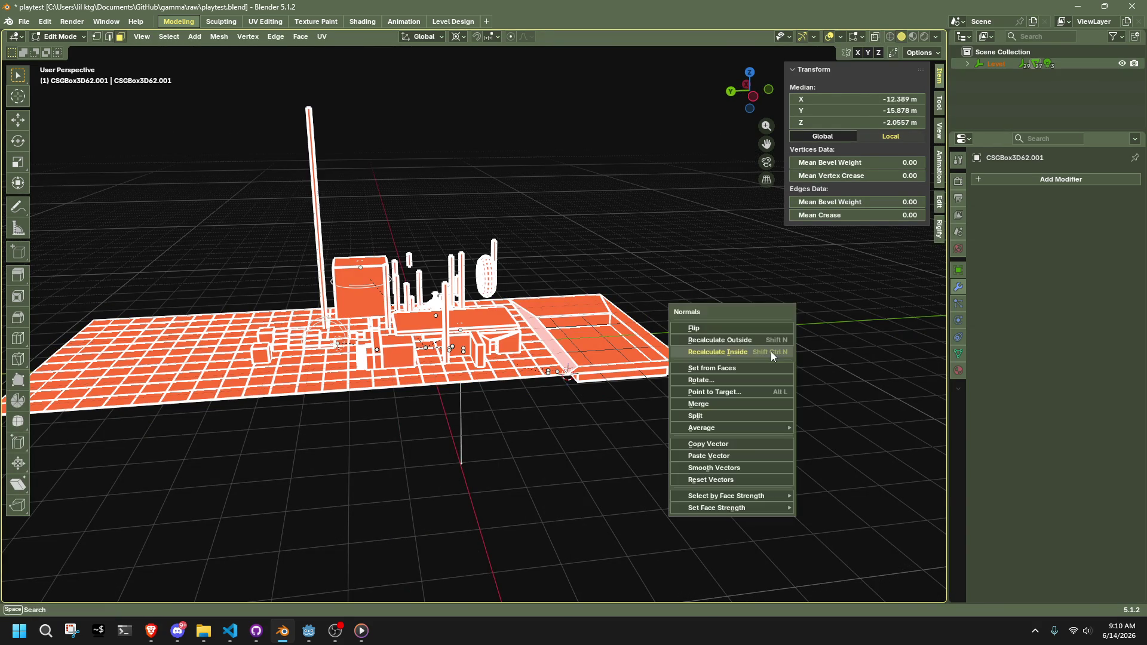
pyautogui.click(732, 341)
pyautogui.press('Tab')
pyautogui.click(550, 422)
pyautogui.moveTo(550, 422); pyautogui.dragTo(370, 421, button='middle')
pyautogui.scroll(2, 371, 421)
# Enable the Face Orientation overlay and reopen the floor slab in see-through Edit Mode
pyautogui.press('n')
pyautogui.click(859, 37)
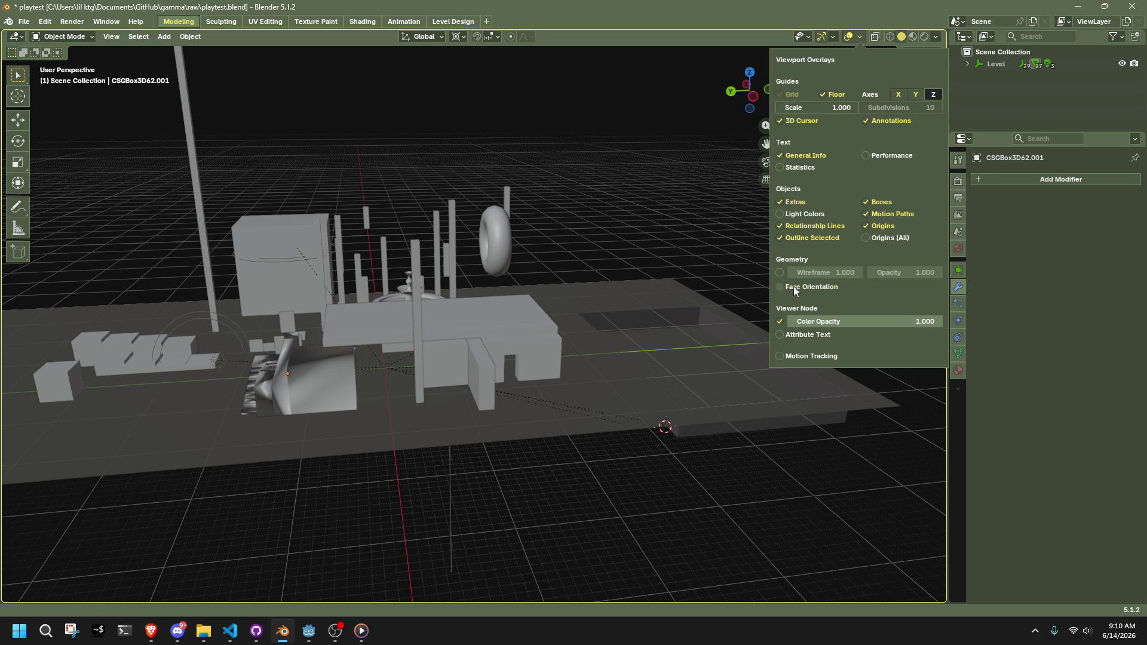
pyautogui.click(794, 289)
pyautogui.click(379, 448)
pyautogui.press('n')
pyautogui.moveTo(378, 448)
pyautogui.mouseDown(button='middle')
pyautogui.moveTo(435, 420)
pyautogui.moveTo(503, 415)
pyautogui.moveTo(683, 488)
pyautogui.moveTo(648, 420)
pyautogui.moveTo(615, 412)
pyautogui.moveTo(648, 440)
pyautogui.moveTo(617, 380)
pyautogui.mouseUp(button='middle')
pyautogui.press('Tab')
pyautogui.hotkey('alt', 'z')
pyautogui.hotkey('alt', 'z')
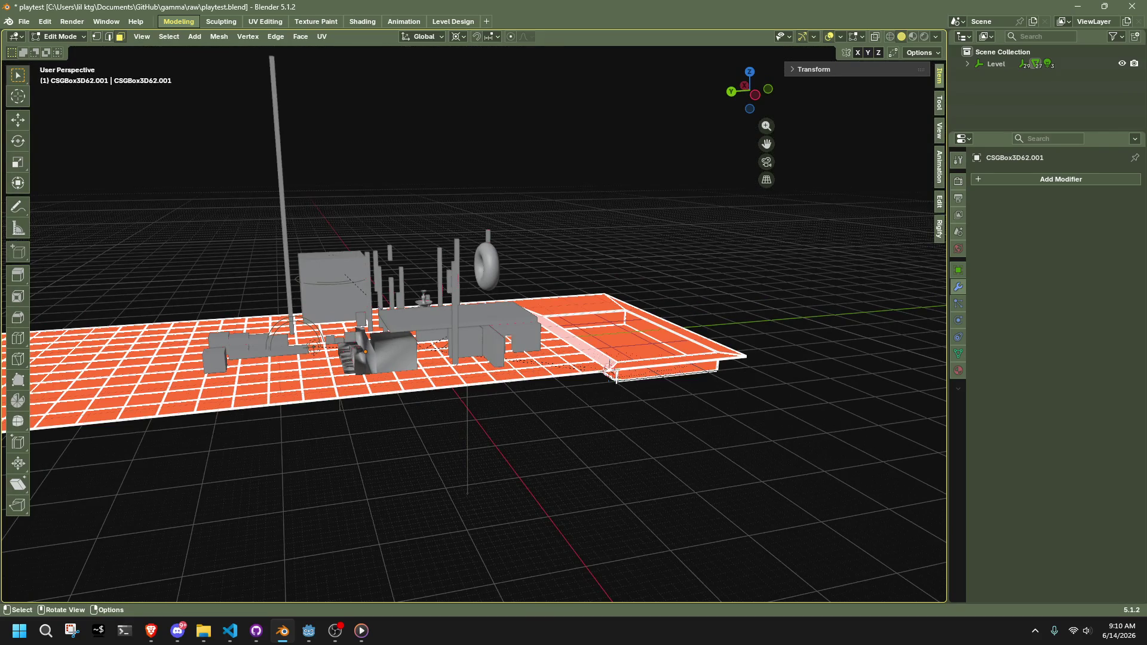
# Recalculate the slab's normals and return to Object Mode
pyautogui.rightClick(602, 364)
pyautogui.hotkey('alt', 'n')
pyautogui.click(645, 289)
pyautogui.press('Tab')
# Select all connected faces of the fountain and flip their normals
pyautogui.moveTo(650, 418)
pyautogui.mouseDown(button='middle')
pyautogui.moveTo(614, 403)
pyautogui.moveTo(375, 423)
pyautogui.moveTo(568, 458)
pyautogui.mouseUp(button='middle')
pyautogui.scroll(5, 568, 457)
pyautogui.click(568, 457)
pyautogui.press('Tab')
pyautogui.click(558, 454)
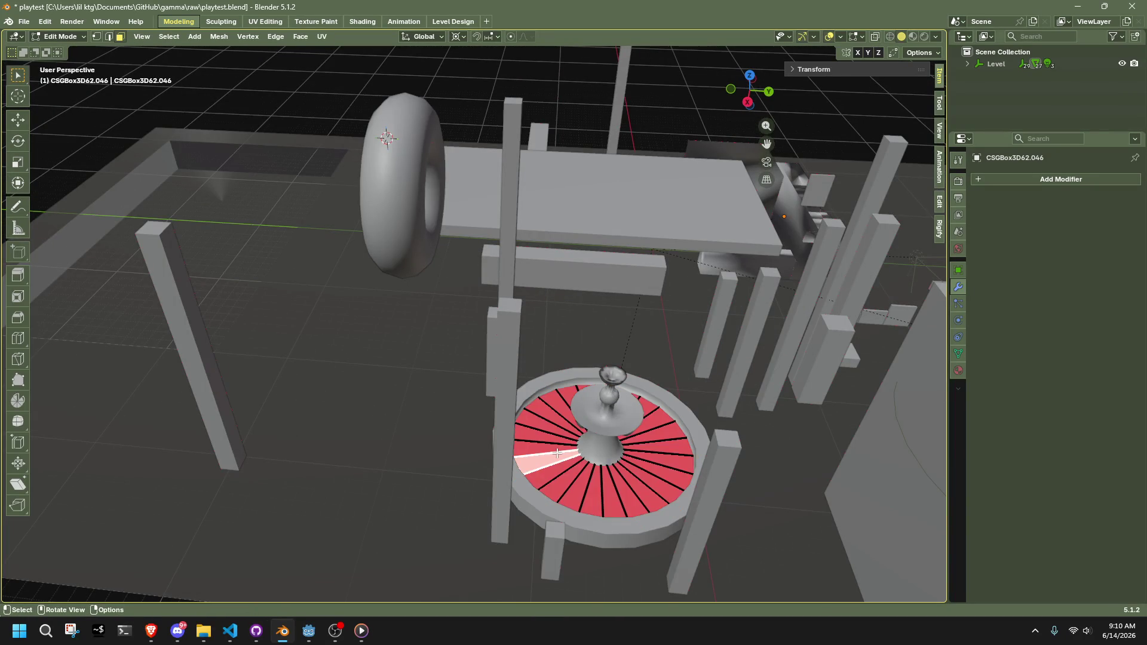
pyautogui.hotkey('ctrl', 'l')
pyautogui.rightClick(557, 453)
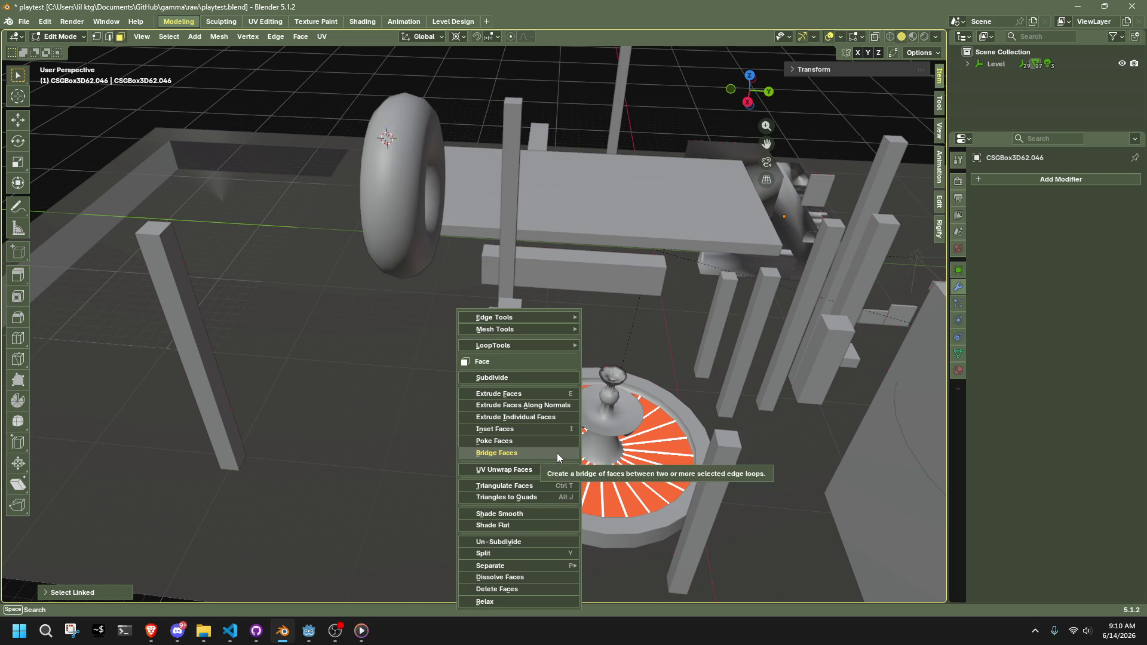
pyautogui.press('Escape')
pyautogui.hotkey('alt', 'n')
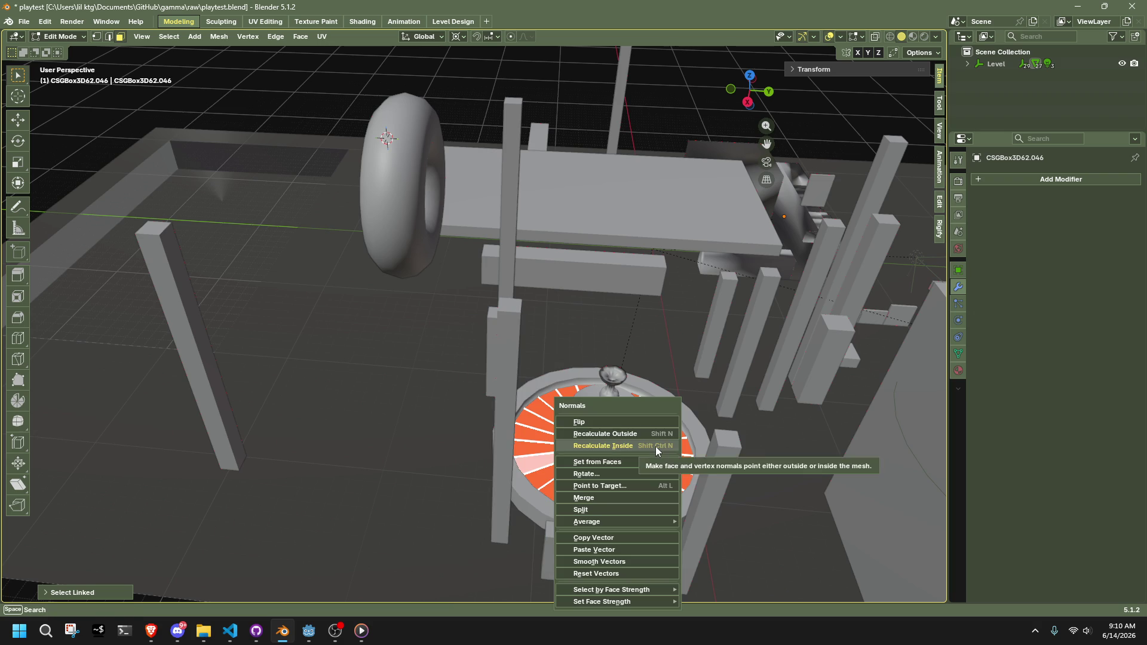
pyautogui.click(612, 421)
pyautogui.press('Tab')
# Save playtest.blend
pyautogui.scroll(-5, 613, 420)
pyautogui.moveTo(613, 420)
pyautogui.mouseDown(button='middle')
pyautogui.moveTo(478, 504)
pyautogui.moveTo(596, 433)
pyautogui.moveTo(761, 381)
pyautogui.moveTo(858, 384)
pyautogui.moveTo(611, 442)
pyautogui.mouseUp(button='middle')
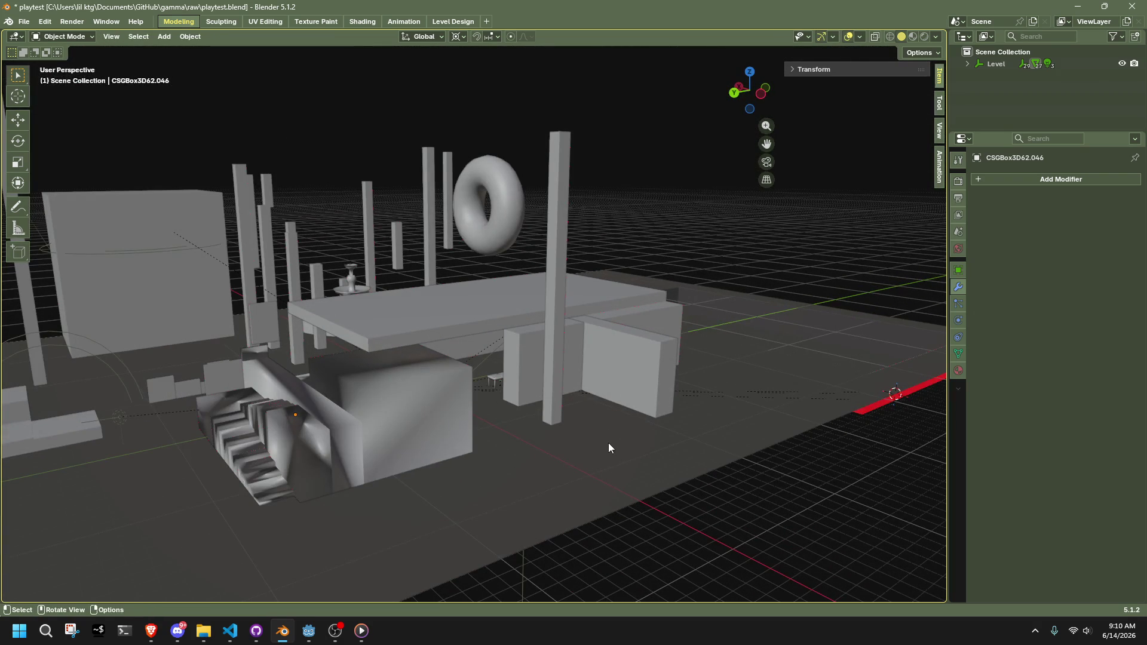
pyautogui.hotkey('ctrl', 's')
# Select all faces of the wall object in Edit Mode, then return to Object Mode
pyautogui.moveTo(426, 379); pyautogui.dragTo(399, 297, button='middle')
pyautogui.click(296, 116)
pyautogui.press('Tab')
pyautogui.moveTo(295, 116); pyautogui.dragTo(377, 193, button='middle')
pyautogui.click(376, 193)
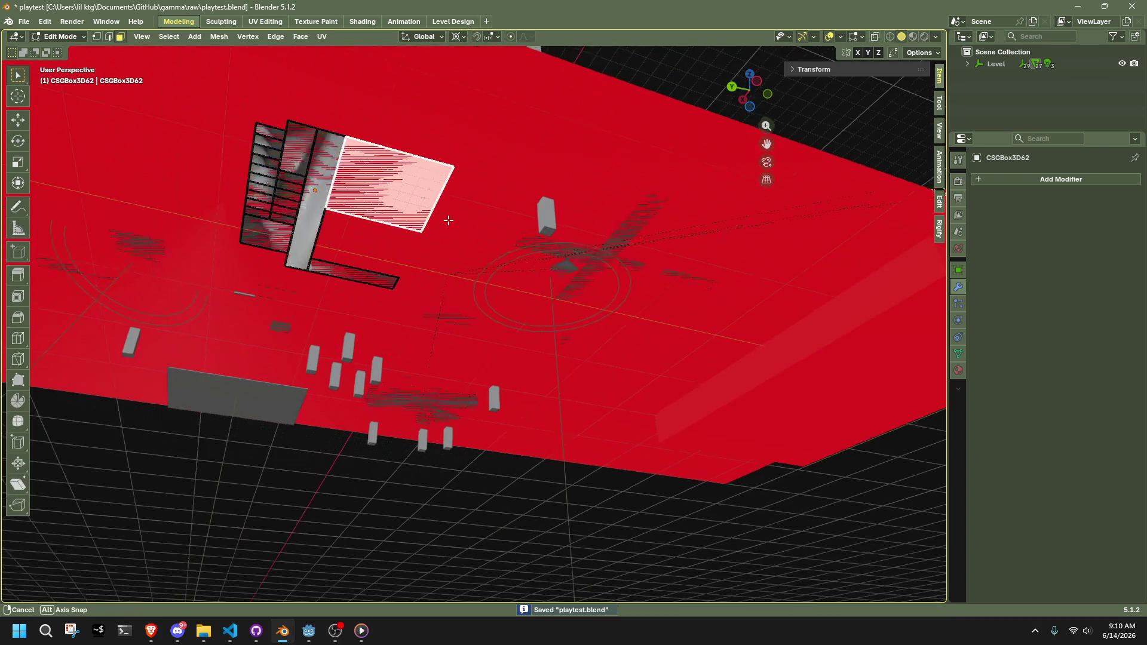
pyautogui.press('a')
pyautogui.press('Tab')
pyautogui.press('KP_7')
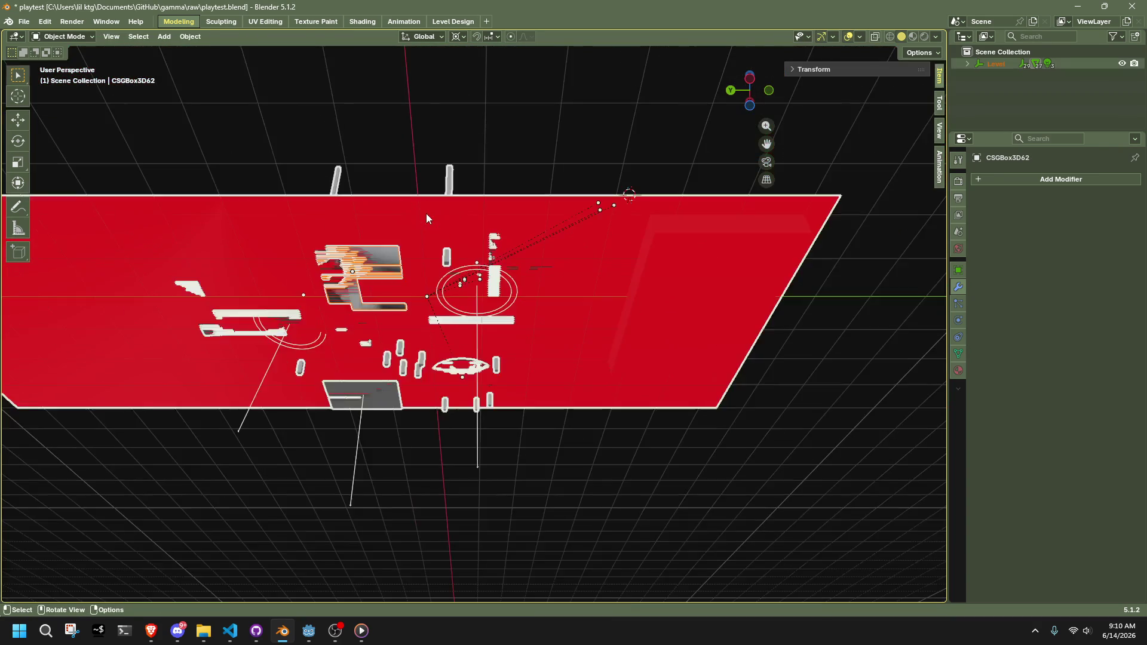
# Pick the red slab's large ceiling face and use Select Similar to select matching faces
pyautogui.click(426, 218)
pyautogui.press('Tab')
pyautogui.press('KP_Decimal')
pyautogui.click(335, 227)
pyautogui.click(289, 230)
pyautogui.click(167, 40)
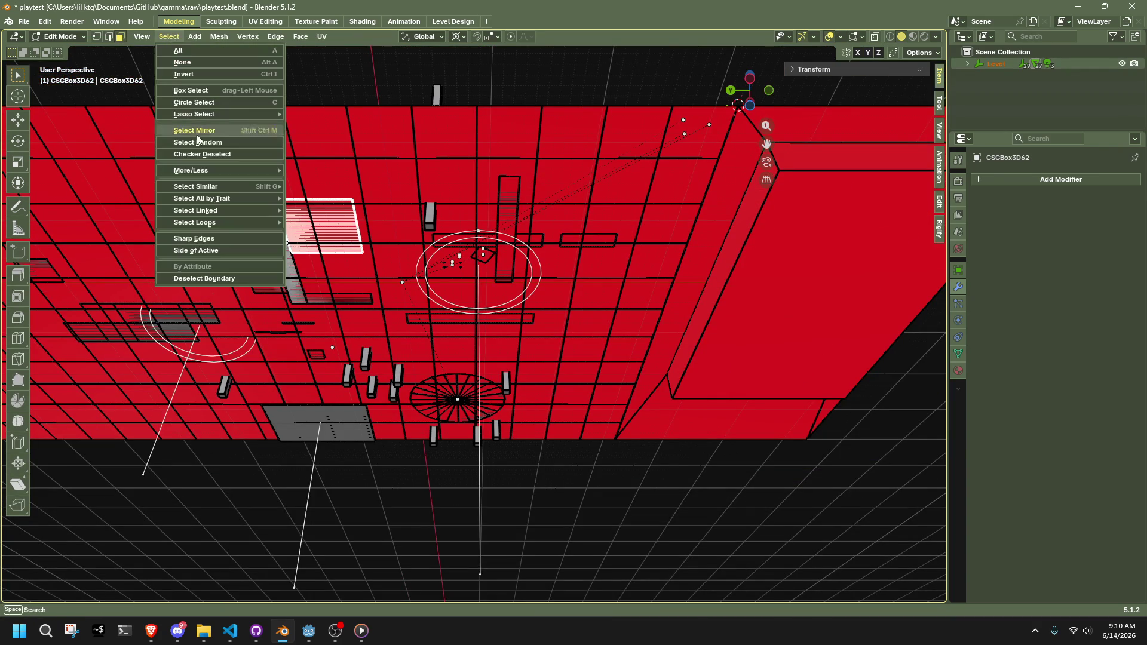
pyautogui.moveTo(192, 199)
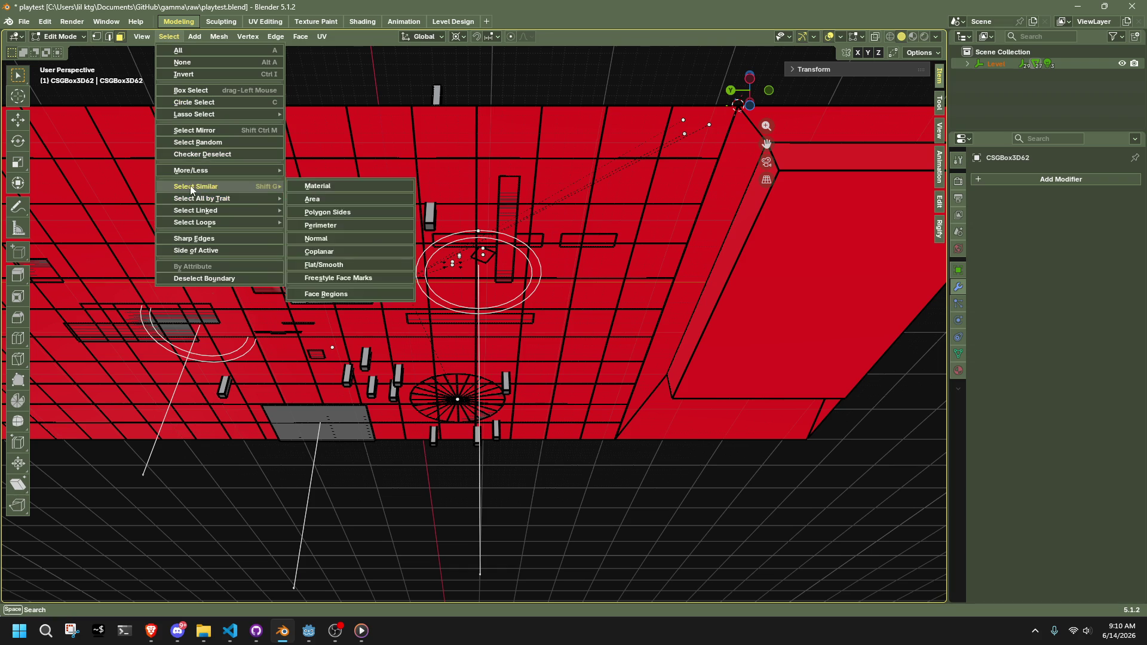
pyautogui.click(360, 244)
pyautogui.scroll(-2, 588, 413)
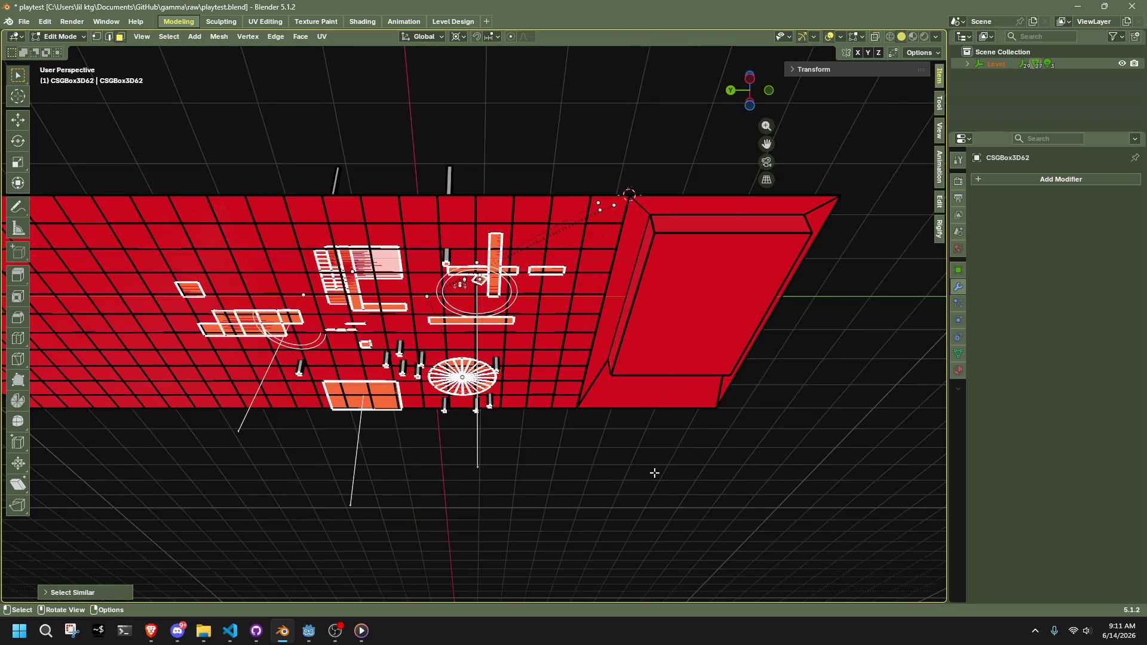
pyautogui.moveTo(645, 456)
pyautogui.mouseDown(button='middle')
pyautogui.moveTo(637, 499)
pyautogui.moveTo(606, 430)
pyautogui.moveTo(512, 317)
pyautogui.moveTo(539, 359)
pyautogui.moveTo(513, 364)
pyautogui.moveTo(460, 341)
pyautogui.moveTo(380, 392)
pyautogui.moveTo(368, 324)
pyautogui.mouseUp(button='middle')
pyautogui.moveTo(334, 381)
pyautogui.mouseDown(button='middle')
pyautogui.moveTo(499, 407)
pyautogui.moveTo(496, 340)
pyautogui.moveTo(516, 323)
pyautogui.moveTo(519, 299)
pyautogui.mouseUp(button='middle')
pyautogui.moveTo(581, 276)
pyautogui.mouseDown(button='middle')
pyautogui.moveTo(558, 286)
pyautogui.moveTo(593, 289)
pyautogui.moveTo(444, 262)
pyautogui.mouseUp(button='middle')
pyautogui.press('a')
pyautogui.moveTo(262, 254)
pyautogui.mouseDown(button='middle')
pyautogui.moveTo(506, 244)
pyautogui.moveTo(526, 367)
pyautogui.moveTo(484, 468)
pyautogui.moveTo(541, 518)
pyautogui.moveTo(648, 520)
pyautogui.moveTo(729, 486)
pyautogui.moveTo(725, 319)
pyautogui.mouseUp(button='middle')
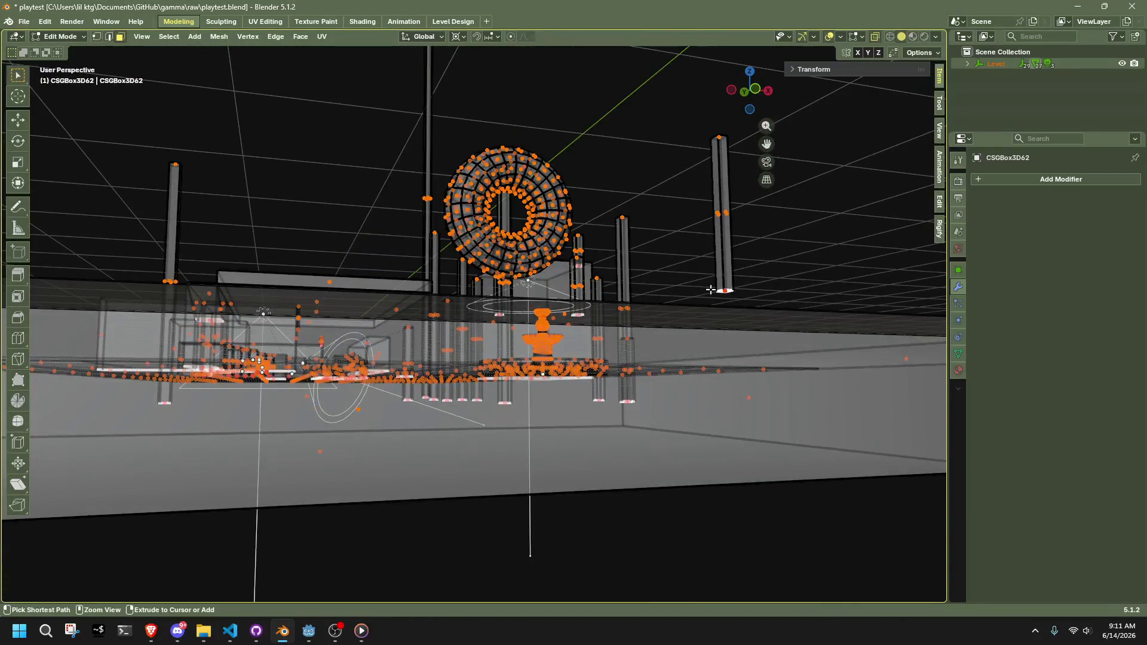
pyautogui.click(756, 87)
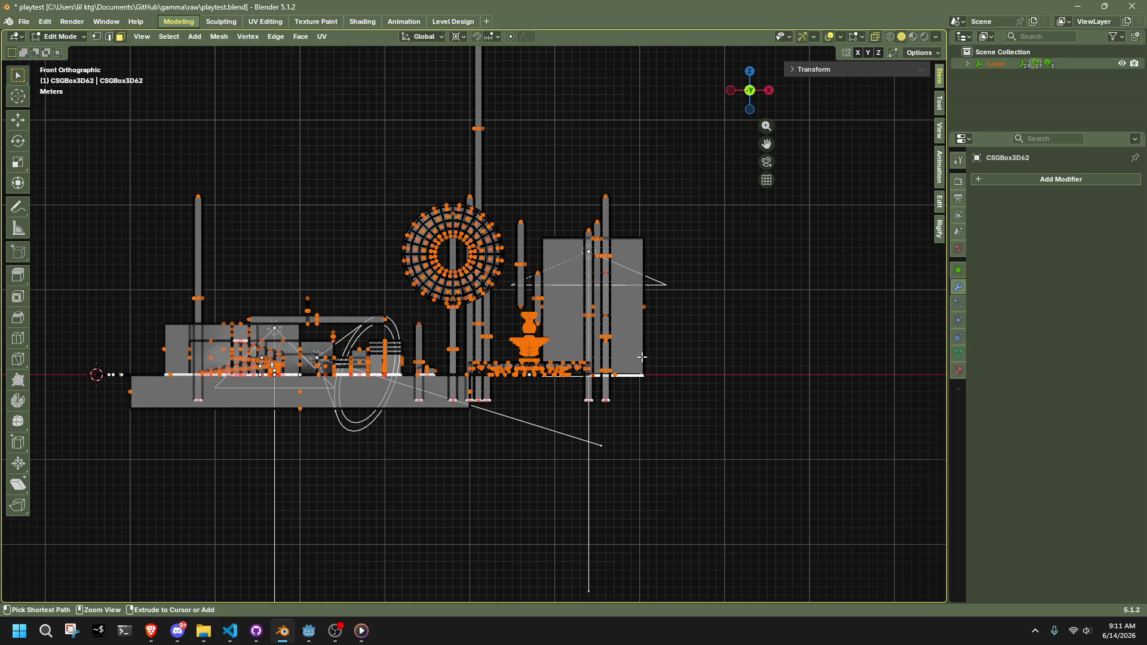
pyautogui.scroll(-3, 509, 216)
pyautogui.moveTo(428, 326); pyautogui.dragTo(622, 431, button='middle')
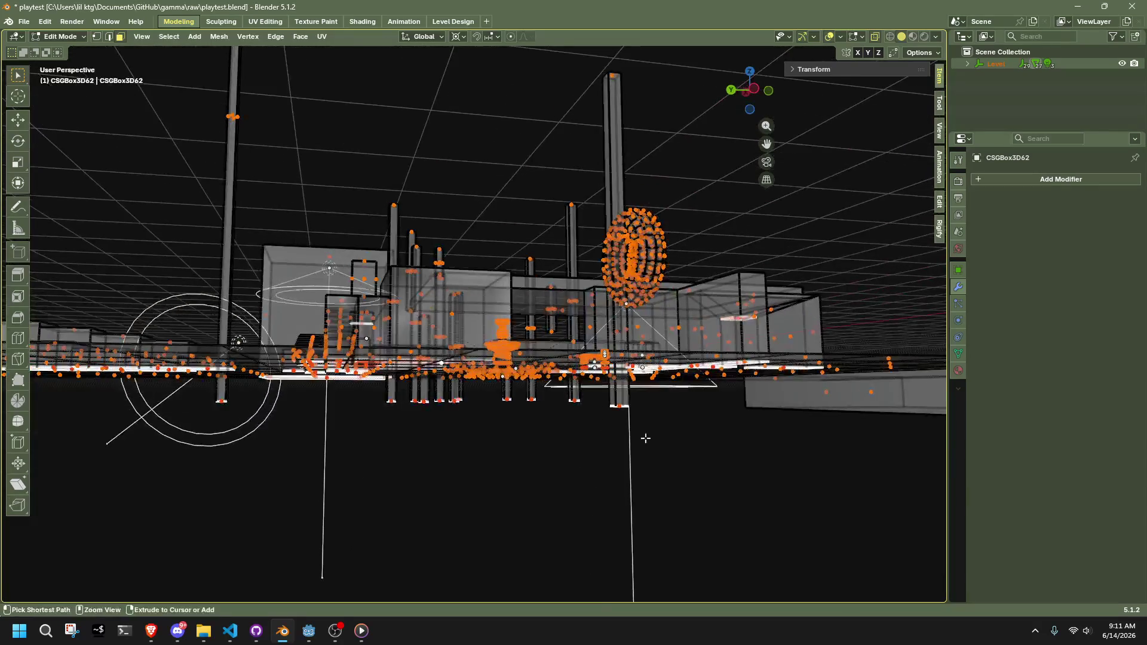
pyautogui.moveTo(705, 449)
pyautogui.mouseDown(button='middle')
pyautogui.moveTo(632, 460)
pyautogui.moveTo(707, 491)
pyautogui.moveTo(498, 380)
pyautogui.moveTo(513, 412)
pyautogui.moveTo(439, 423)
pyautogui.moveTo(518, 425)
pyautogui.moveTo(547, 433)
pyautogui.moveTo(558, 451)
pyautogui.moveTo(412, 442)
pyautogui.mouseUp(button='middle')
pyautogui.moveTo(524, 443)
pyautogui.mouseDown(button='middle')
pyautogui.moveTo(477, 429)
pyautogui.moveTo(387, 437)
pyautogui.moveTo(407, 439)
pyautogui.mouseUp(button='middle')
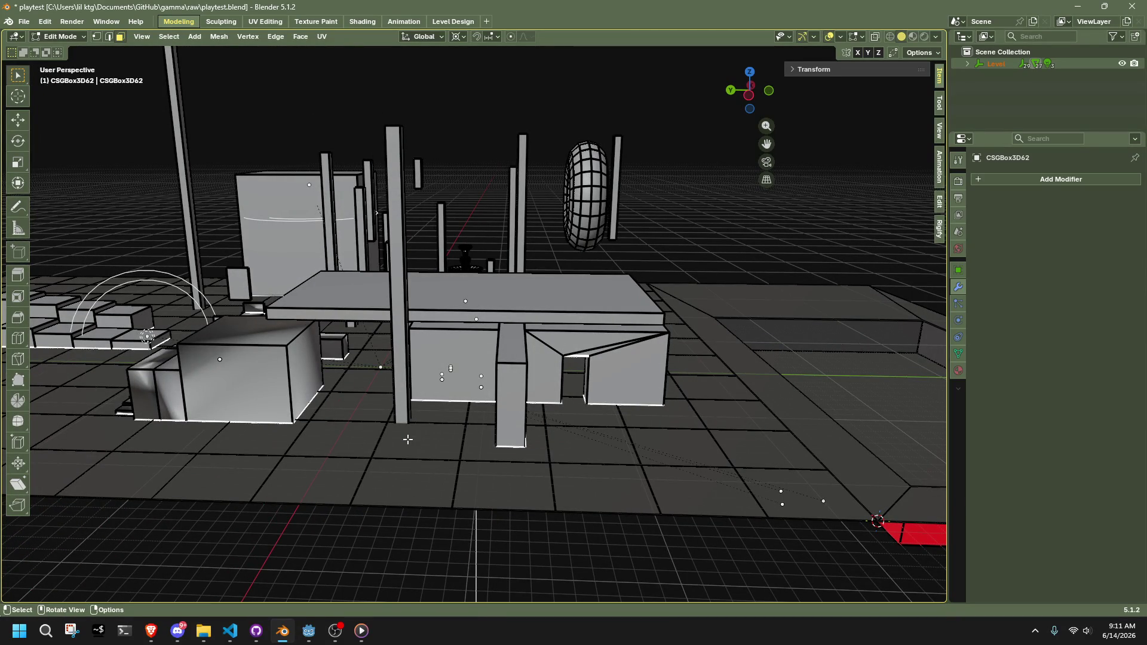
# Delete the selected slab faces and save playtest.blend
pyautogui.press('x')
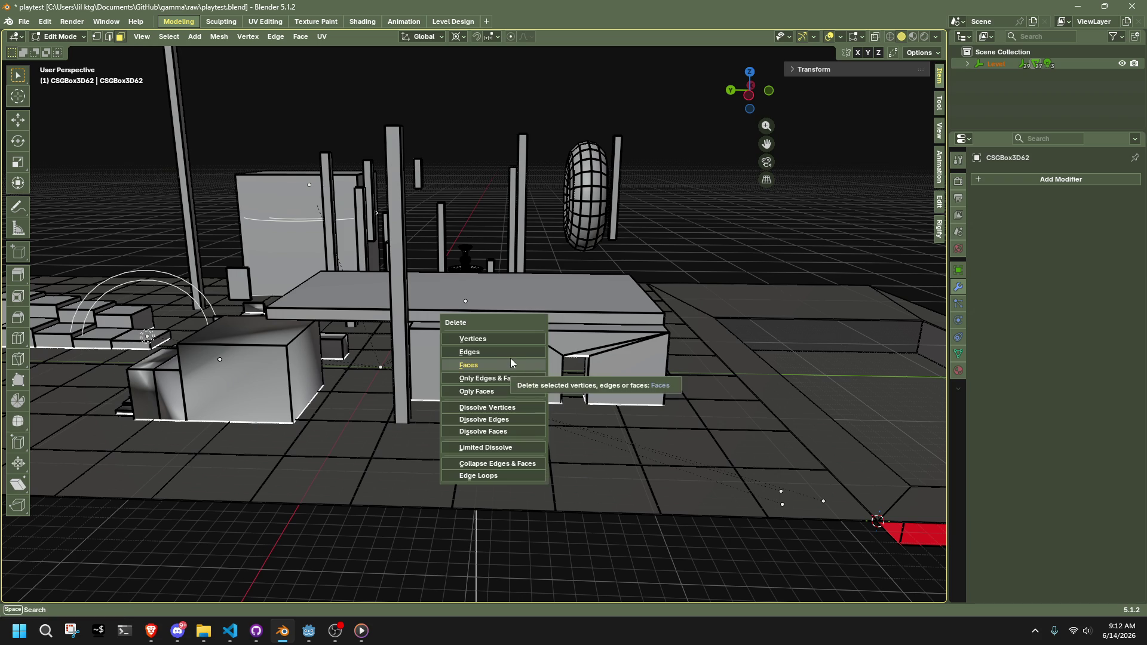
pyautogui.click(515, 360)
pyautogui.scroll(-4, 510, 492)
pyautogui.press('Tab')
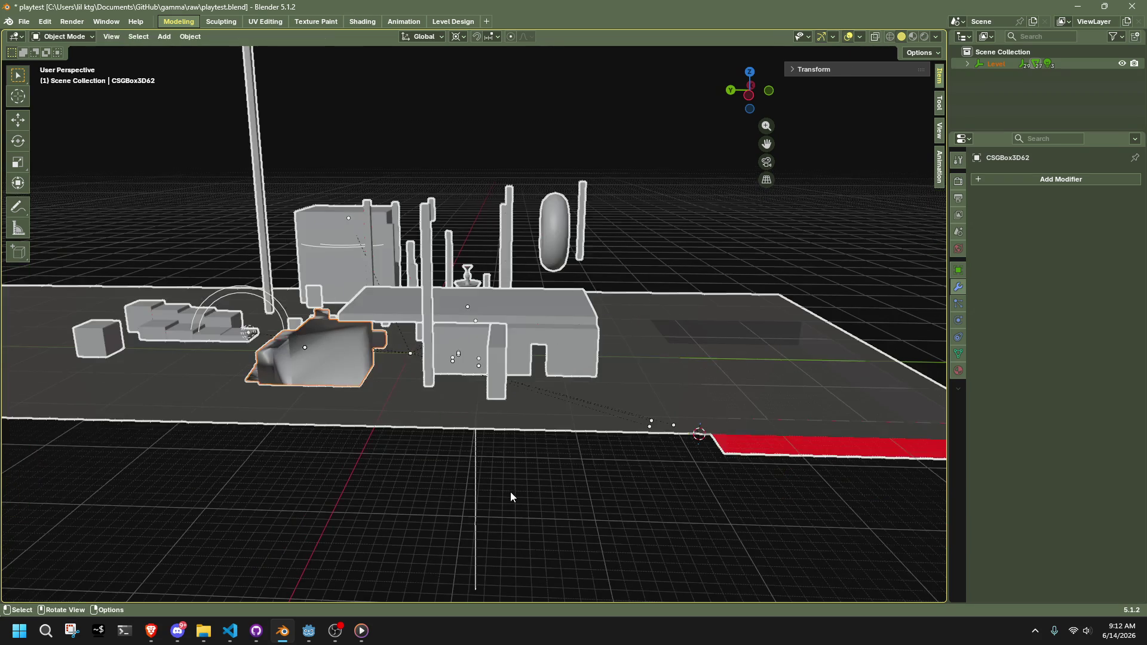
pyautogui.scroll(2, 487, 464)
pyautogui.hotkey('ctrl', 's')
# Apply Shade Smooth to every object in the level
pyautogui.press('a')
pyautogui.scroll(-1, 332, 429)
pyautogui.rightClick(340, 424)
pyautogui.click(307, 371)
# Average all geometry's normals weighted by Face Area
pyautogui.press('Tab')
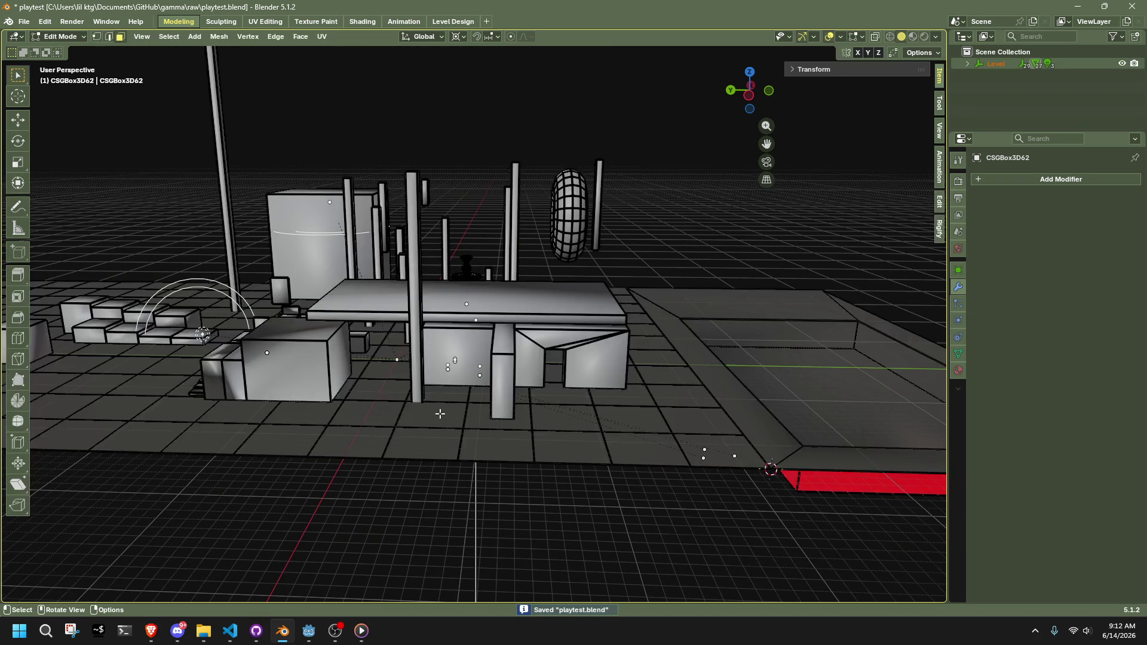
pyautogui.press('a')
pyautogui.hotkey('alt', 'n')
pyautogui.moveTo(422, 516)
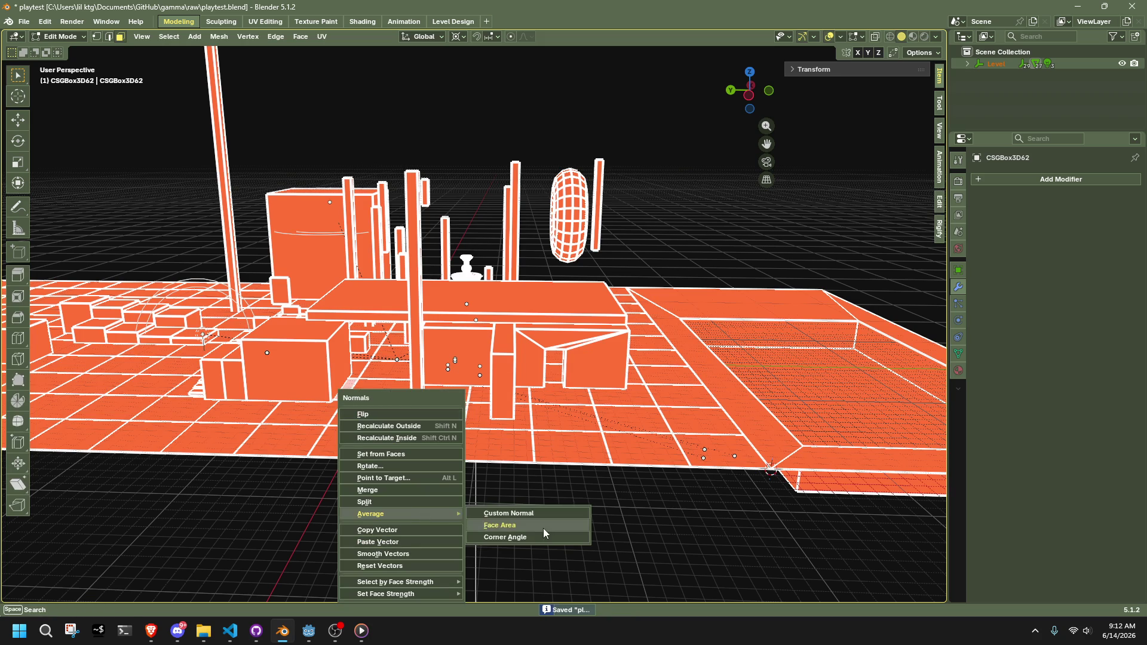
pyautogui.click(543, 529)
pyautogui.press('Tab')
pyautogui.moveTo(543, 528)
pyautogui.mouseDown(button='middle')
pyautogui.moveTo(499, 463)
pyautogui.moveTo(618, 454)
pyautogui.moveTo(568, 388)
pyautogui.moveTo(627, 361)
pyautogui.moveTo(578, 256)
pyautogui.moveTo(614, 282)
pyautogui.moveTo(628, 333)
pyautogui.moveTo(479, 332)
pyautogui.mouseUp(button='middle')
pyautogui.click(579, 255)
pyautogui.scroll(-10, 453, 332)
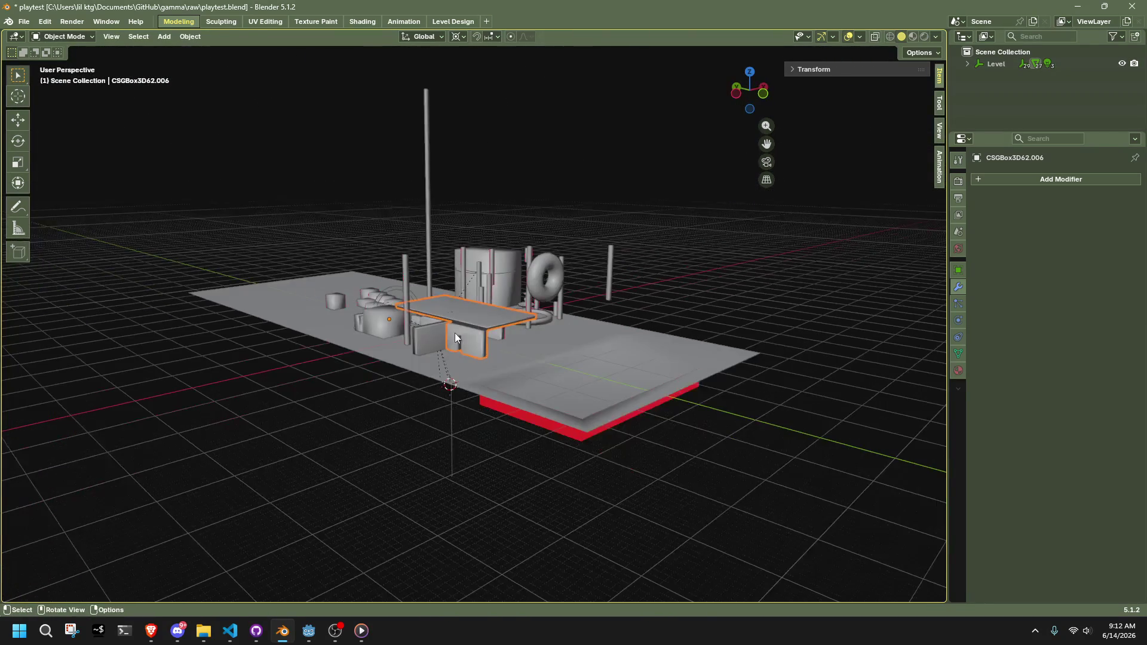
# Select every object in the level and enter Edit Mode with no geometry selected
pyautogui.click(630, 393)
pyautogui.moveTo(555, 355); pyautogui.dragTo(649, 400, button='middle')
pyautogui.press('a')
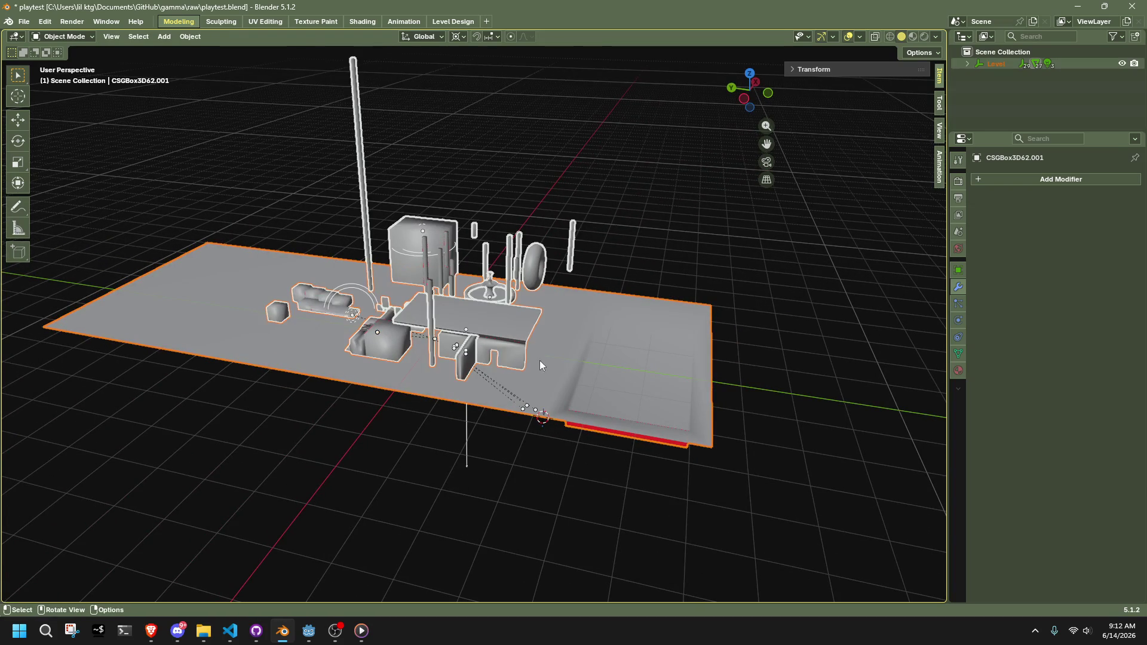
pyautogui.press('Tab')
pyautogui.hotkey('alt', 'a')
pyautogui.press('a')
pyautogui.hotkey('alt', 'a')
# Select the level's sharp edges, with the Sharpness angle set to 80°
pyautogui.click(170, 41)
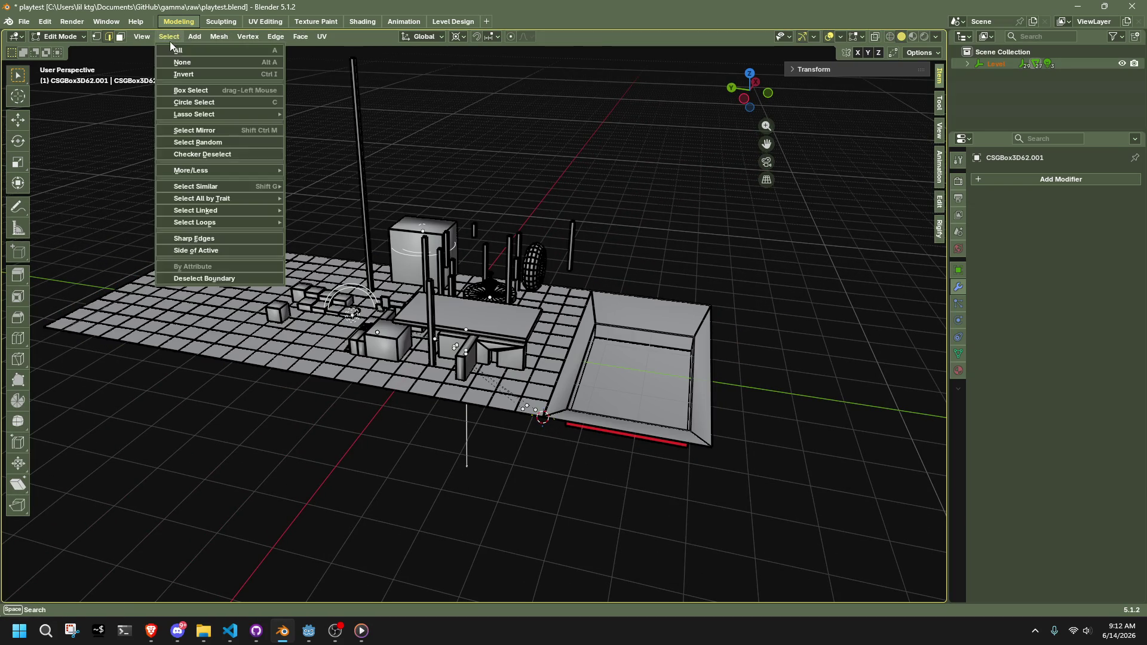
pyautogui.click(180, 238)
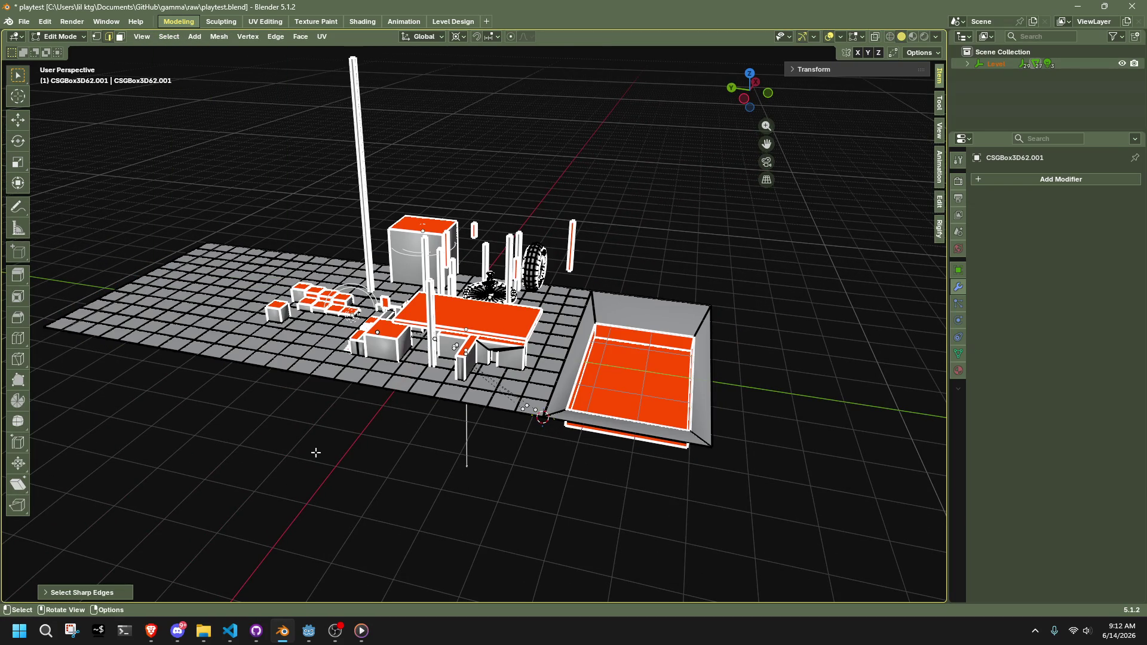
pyautogui.moveTo(325, 450)
pyautogui.mouseDown(button='middle')
pyautogui.moveTo(347, 402)
pyautogui.moveTo(139, 577)
pyautogui.mouseUp(button='middle')
pyautogui.click(84, 592)
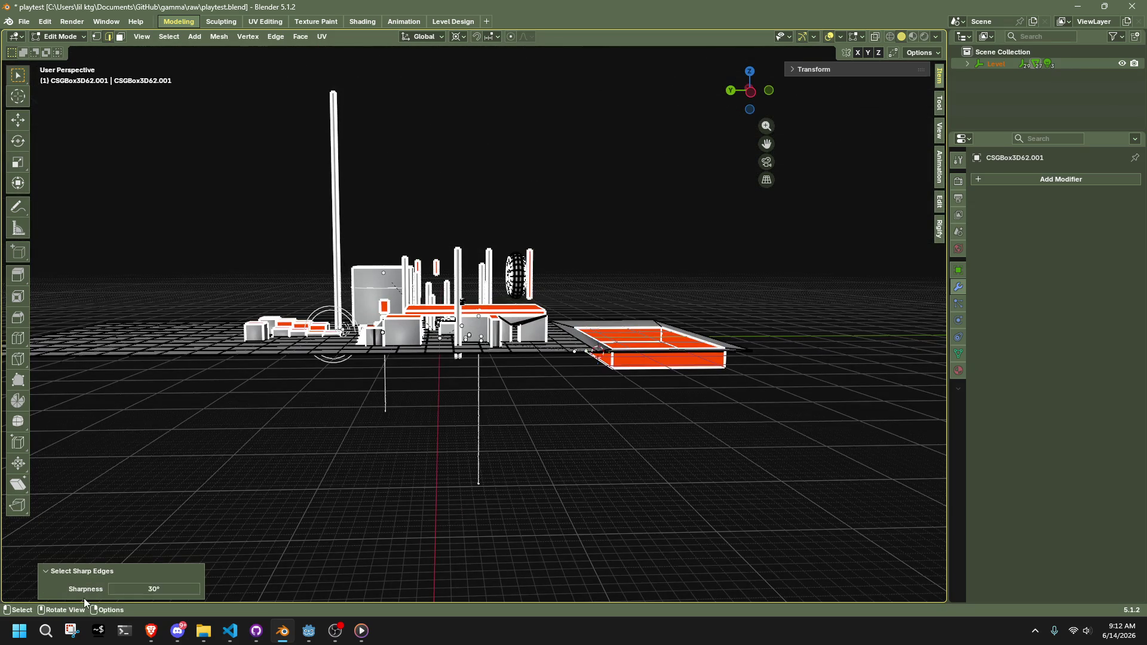
pyautogui.click(170, 588)
pyautogui.write('90')
pyautogui.press('Return')
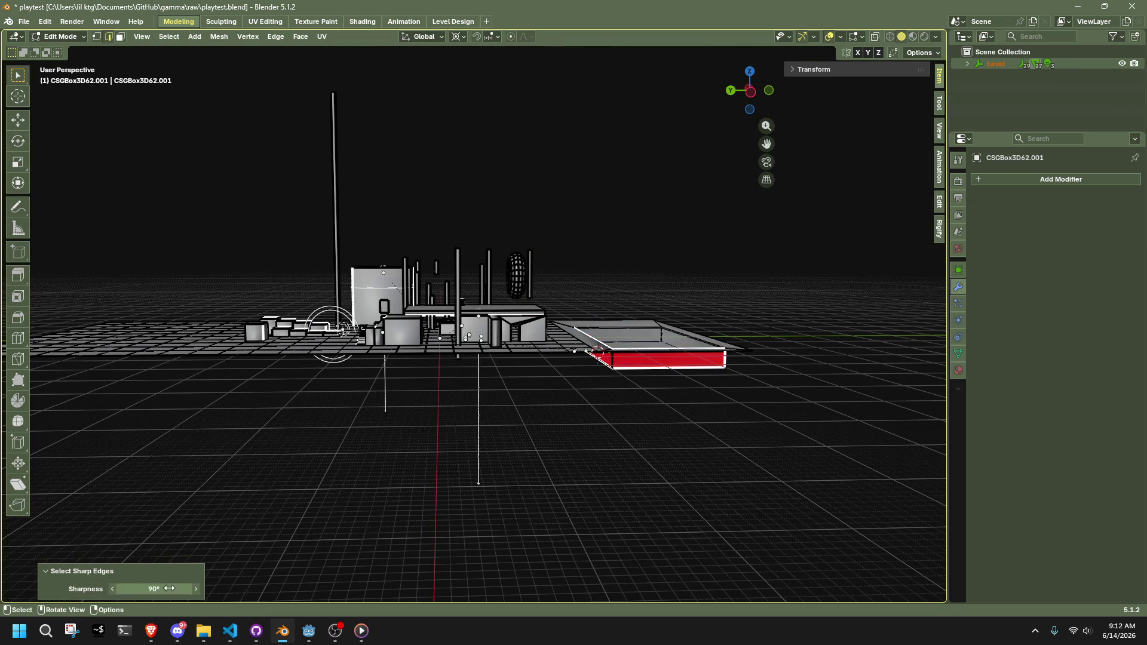
pyautogui.scroll(10, 415, 385)
pyautogui.click(175, 591)
pyautogui.write('80')
pyautogui.press('Return')
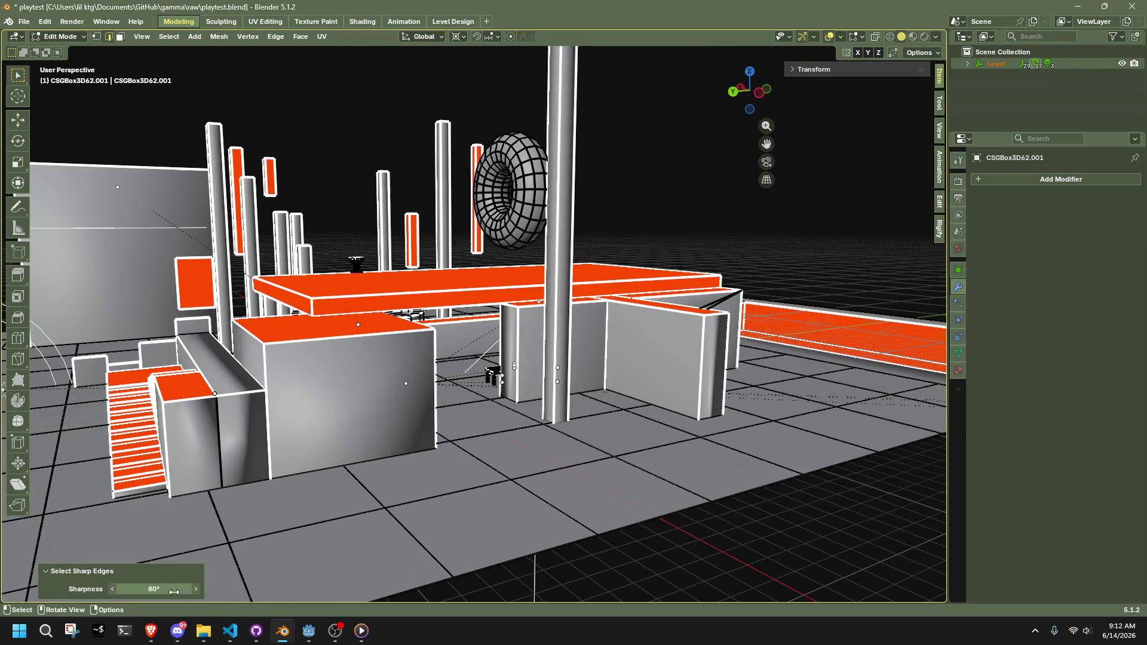
# Mark the selected edges as sharp
pyautogui.rightClick(330, 497)
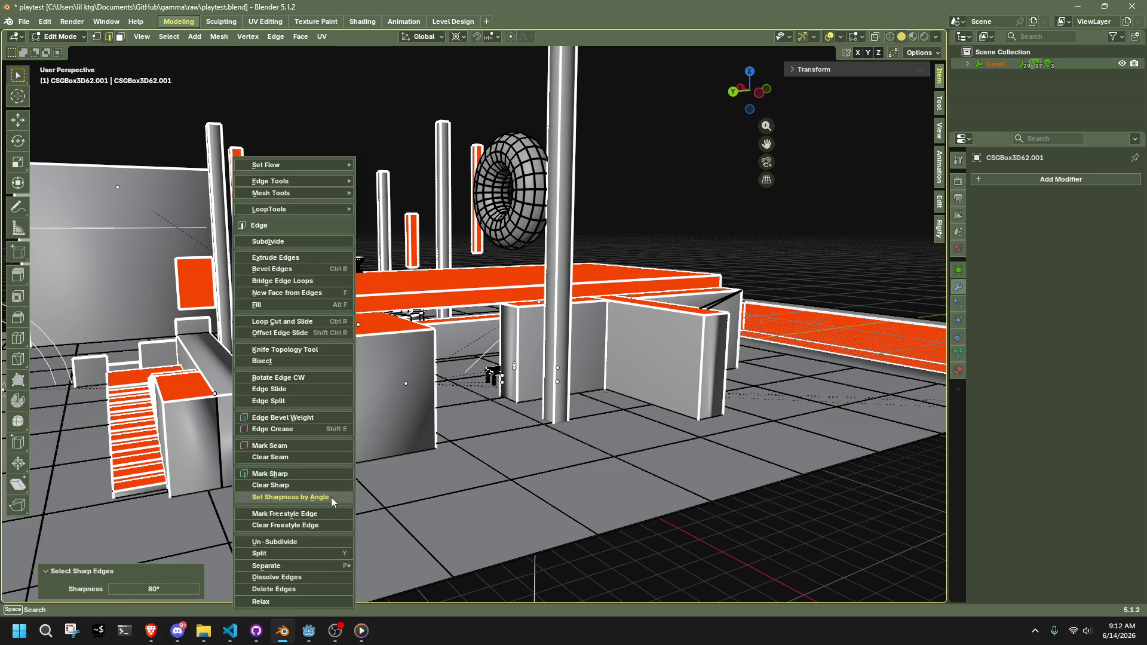
pyautogui.click(302, 476)
pyautogui.scroll(-10, 304, 477)
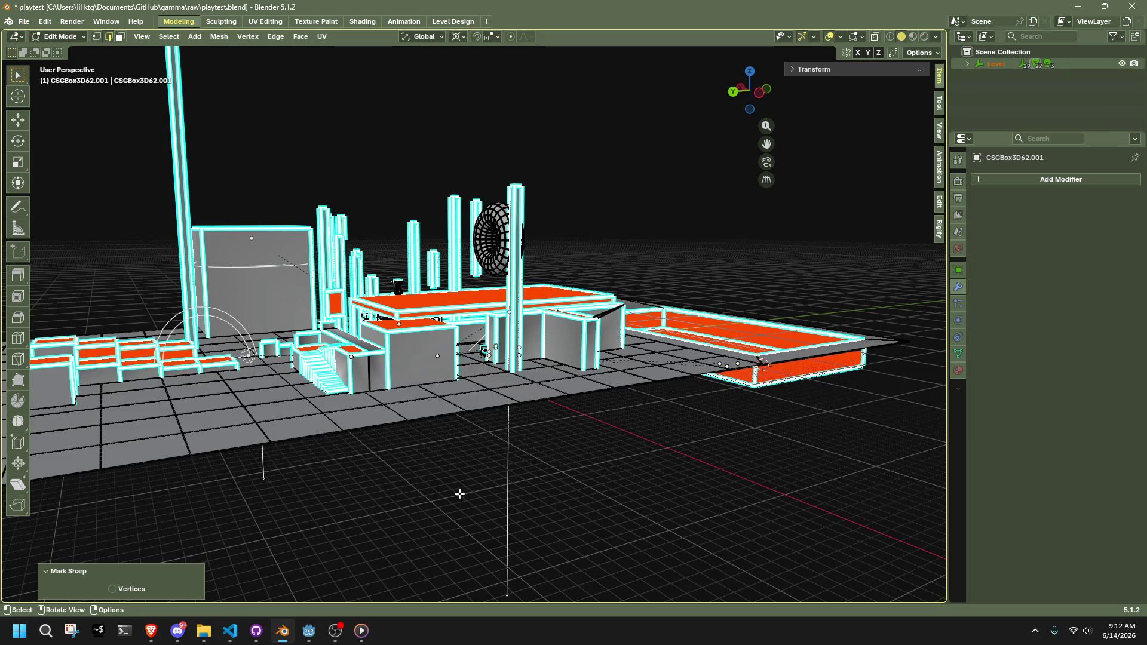
# Average the whole floor mesh's normals by face area and return to Object Mode
pyautogui.press('a')
pyautogui.hotkey('alt', 'n')
pyautogui.moveTo(468, 457)
pyautogui.click(526, 464)
pyautogui.press('Tab')
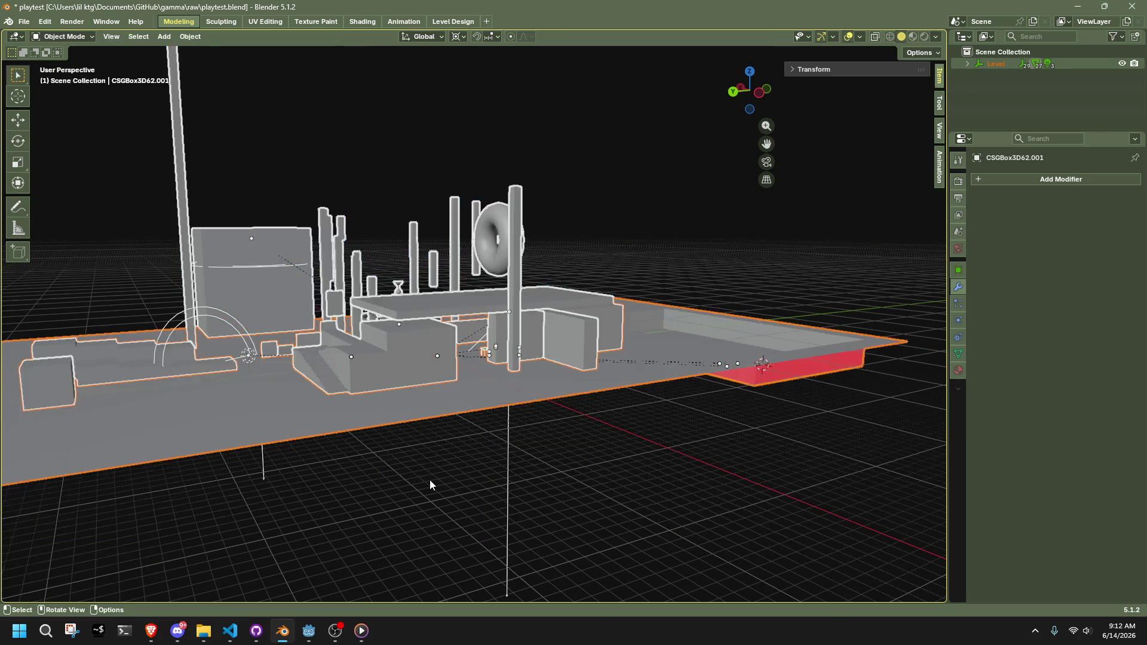
# Deselect the floor and select spotlight SpotLight3D2 in the viewport
pyautogui.click(429, 479)
pyautogui.moveTo(311, 428)
pyautogui.mouseDown(button='middle')
pyautogui.moveTo(561, 478)
pyautogui.moveTo(585, 450)
pyautogui.moveTo(537, 442)
pyautogui.moveTo(511, 389)
pyautogui.mouseUp(button='middle')
pyautogui.click(513, 386)
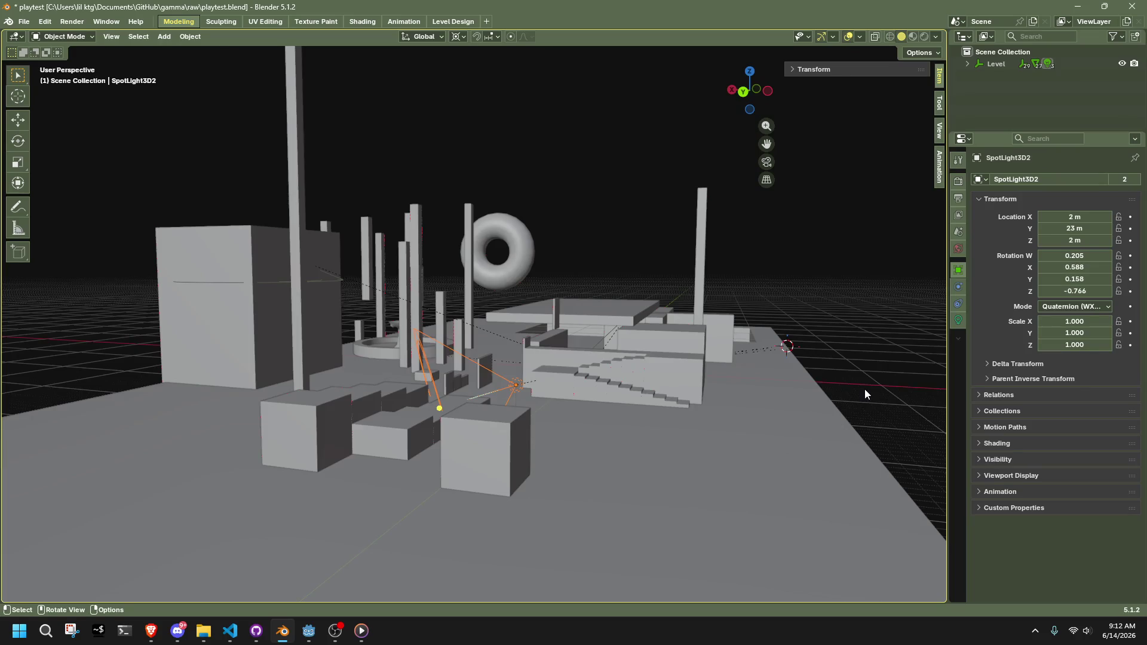
pyautogui.scroll(-4, 865, 389)
pyautogui.moveTo(864, 389)
pyautogui.mouseDown(button='middle')
pyautogui.moveTo(687, 420)
pyautogui.moveTo(716, 421)
pyautogui.mouseUp(button='middle')
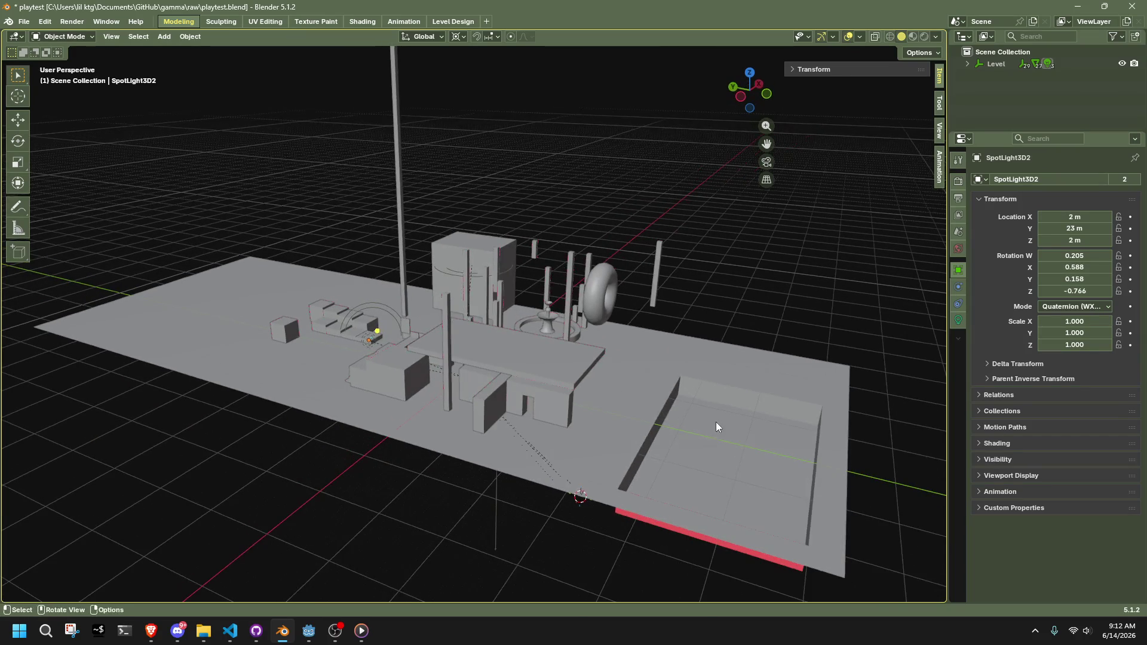
# Expand the Level, Geometry and Environment collections in the Outliner and select SpotLight3D3
pyautogui.click(966, 63)
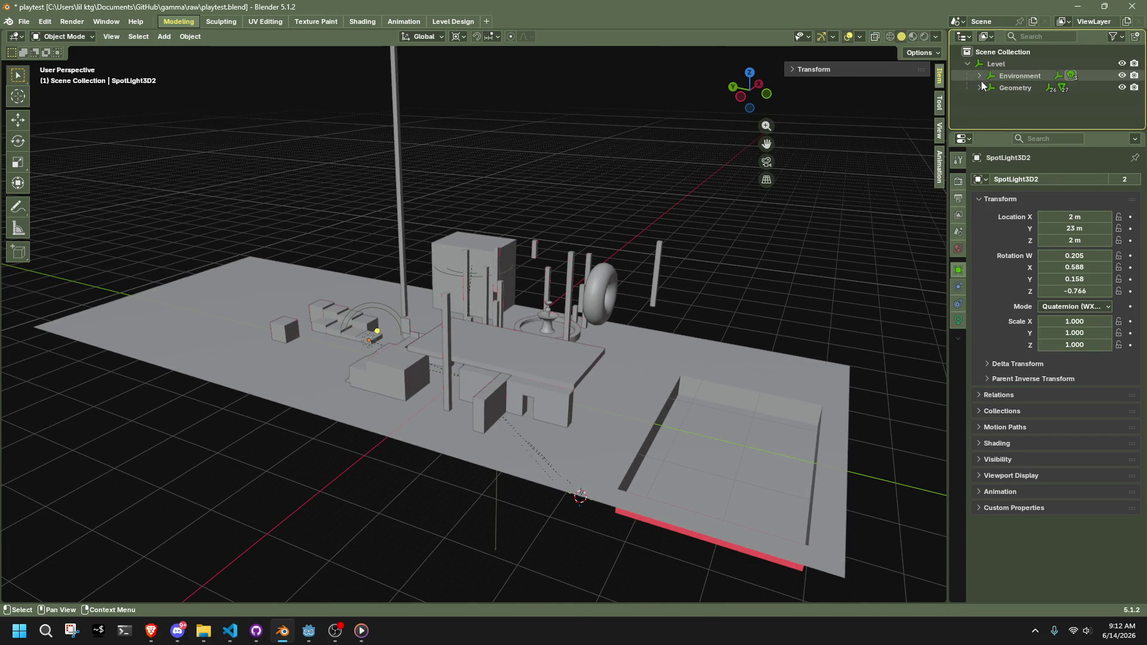
pyautogui.click(979, 85)
pyautogui.click(980, 74)
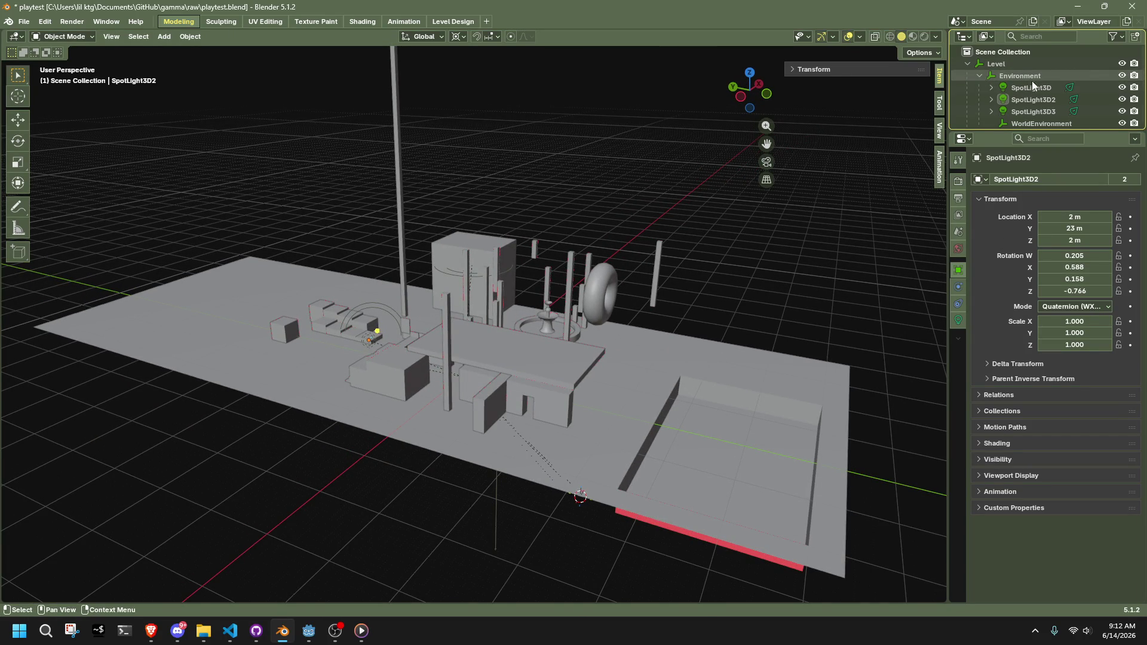
pyautogui.click(1034, 109)
pyautogui.scroll(-2, 1035, 110)
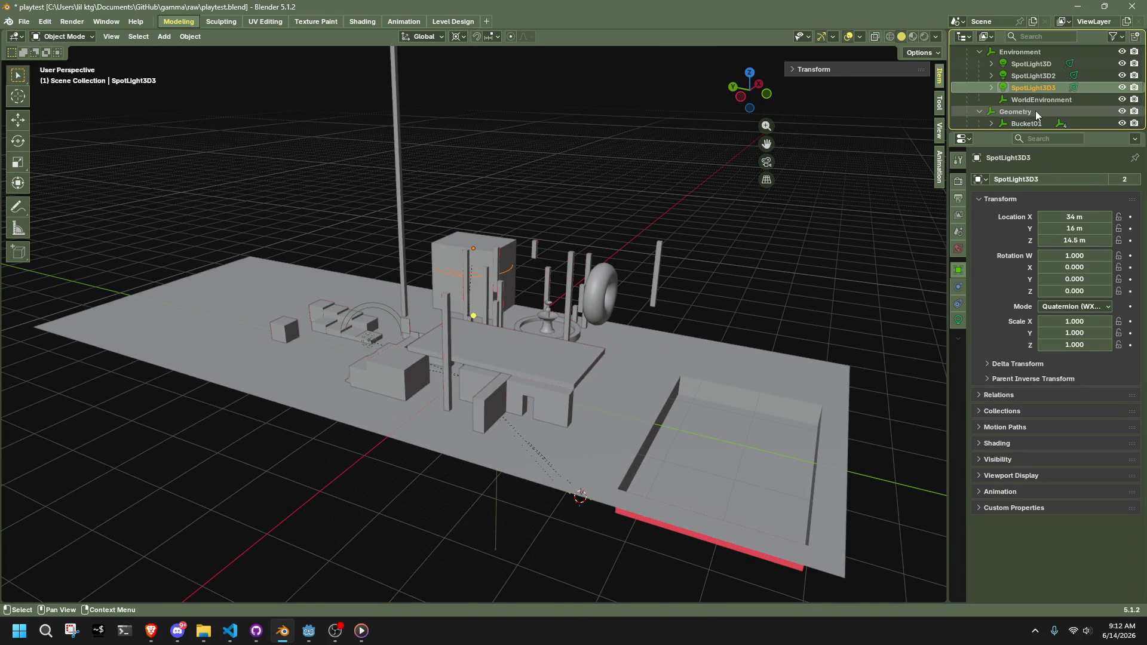
pyautogui.scroll(-2, 1035, 110)
pyautogui.scroll(2, 1034, 110)
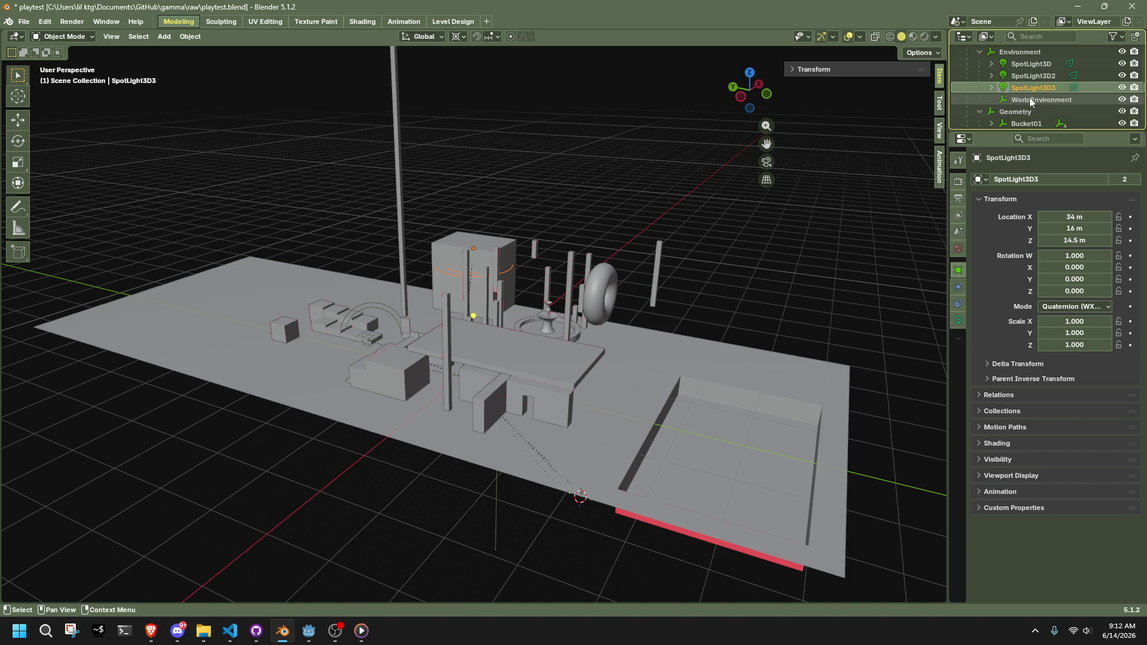
# Delete the WorldEnvironment object, then select the floor mesh CSGBox3D62.001
pyautogui.click(1031, 100)
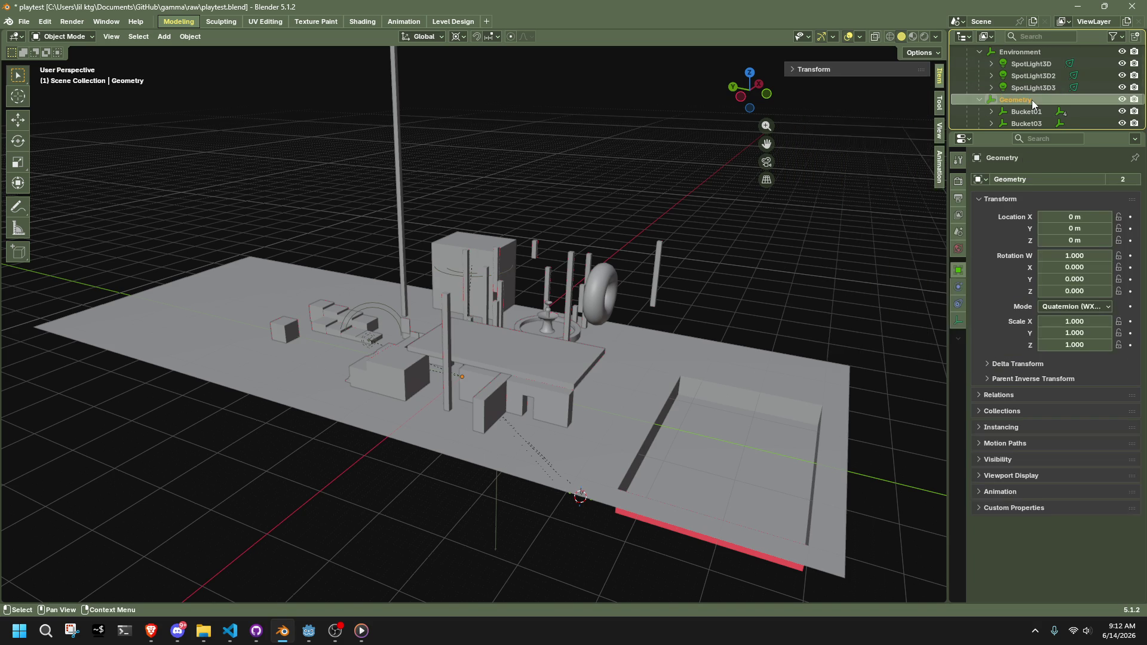
pyautogui.press('Delete')
pyautogui.click(1031, 99)
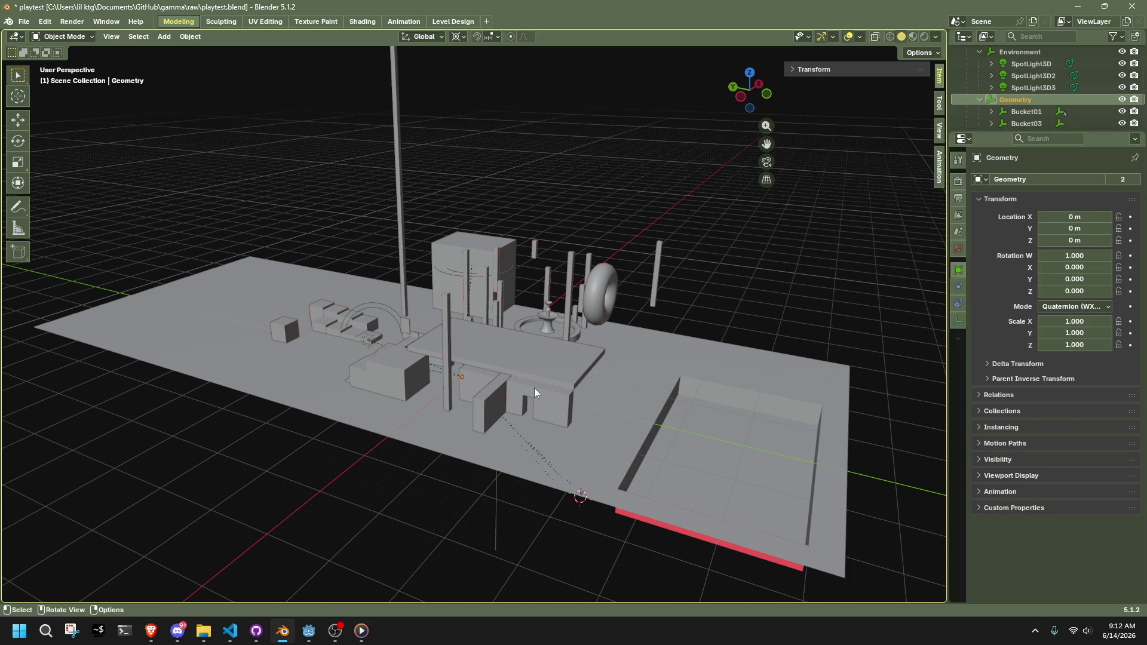
pyautogui.click(690, 335)
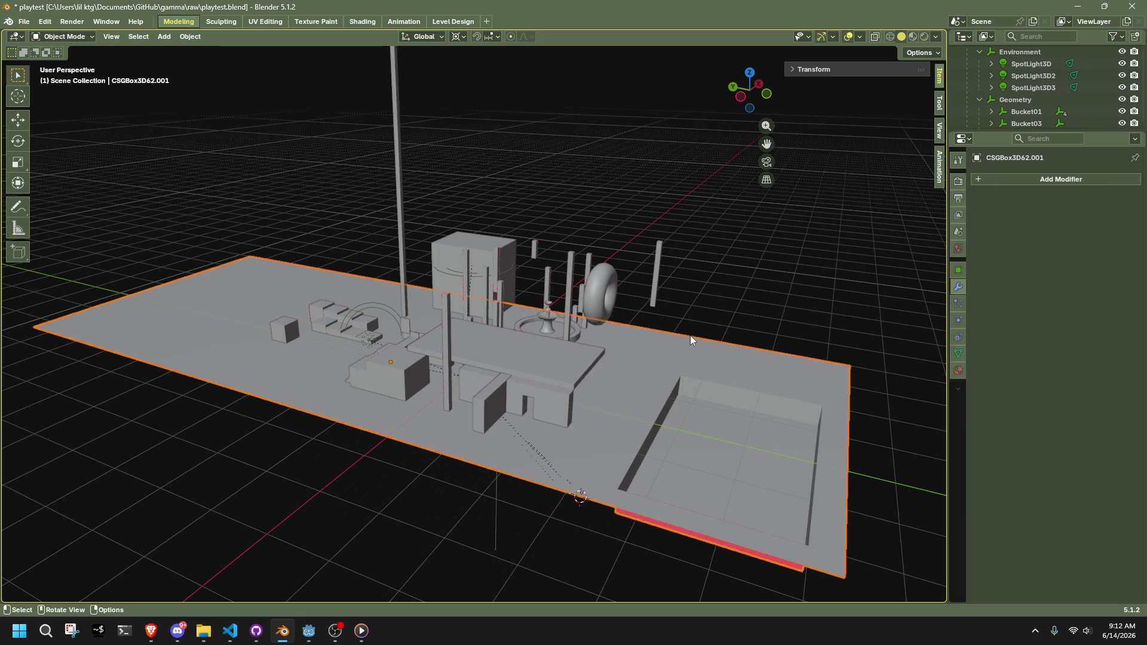
# Select slab CSGBox3D62.006 and put it in face select mode with nothing selected
pyautogui.scroll(3, 670, 358)
pyautogui.moveTo(528, 374); pyautogui.dragTo(538, 358, button='middle')
pyautogui.scroll(5, 481, 376)
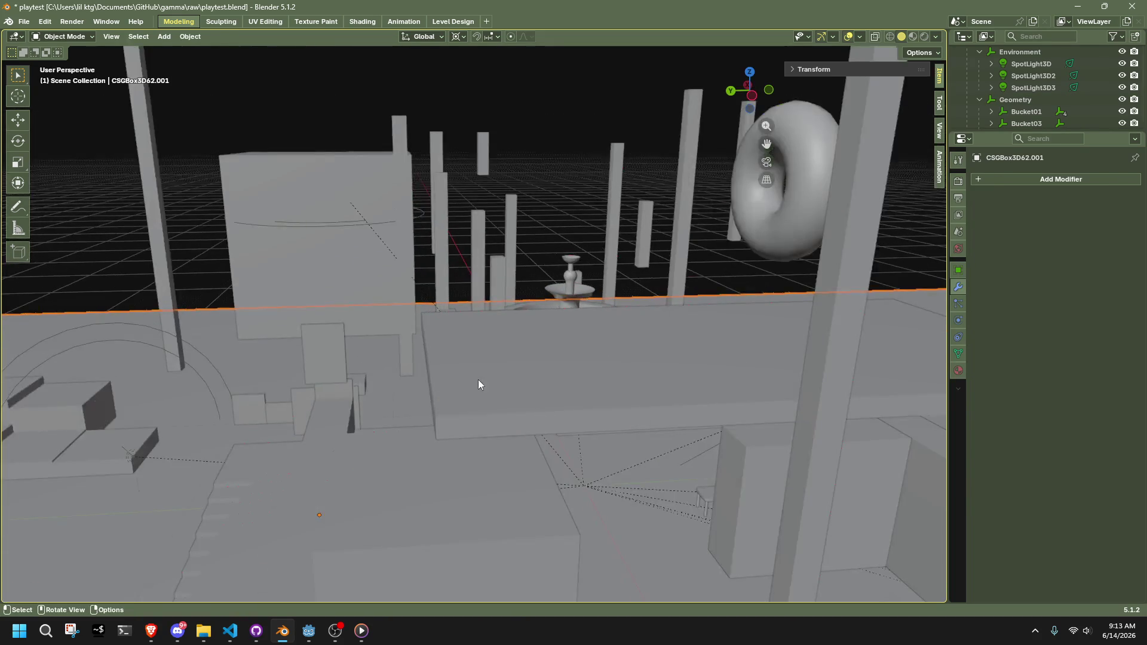
pyautogui.press('Tab')
pyautogui.press('Tab')
pyautogui.scroll(-5, 407, 514)
pyautogui.click(457, 397)
pyautogui.click(465, 396)
pyautogui.press('Tab')
pyautogui.scroll(3, 464, 393)
pyautogui.press('3')
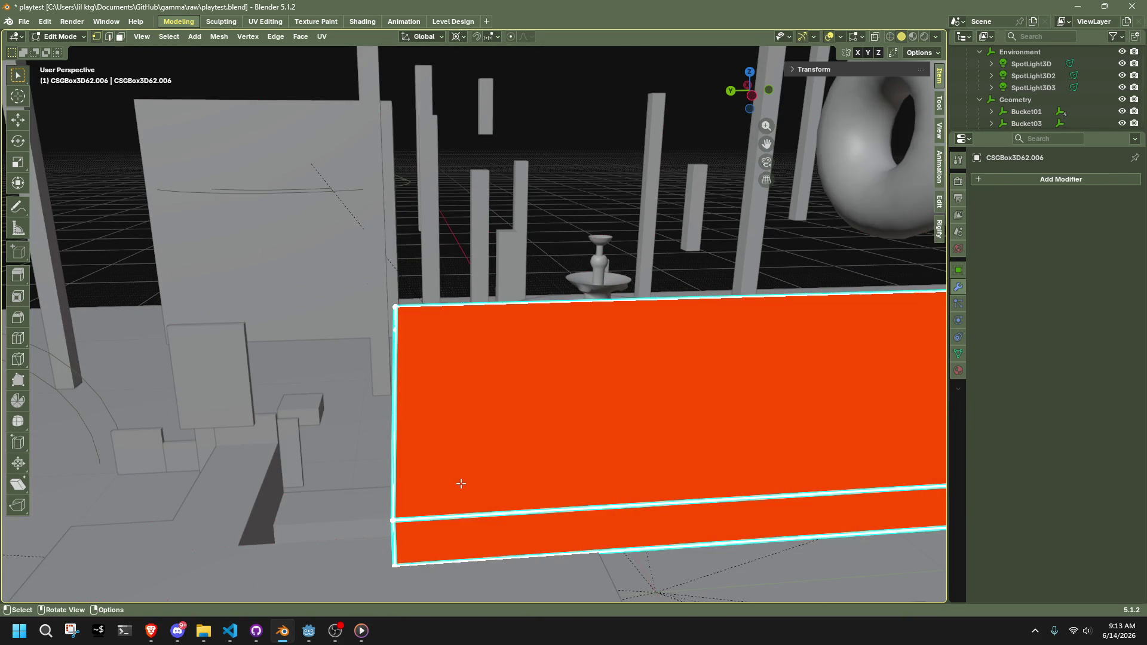
pyautogui.click(568, 213)
pyautogui.moveTo(568, 213)
pyautogui.mouseDown(button='middle')
pyautogui.moveTo(466, 460)
pyautogui.moveTo(520, 418)
pyautogui.moveTo(236, 351)
pyautogui.moveTo(215, 359)
pyautogui.mouseUp(button='middle')
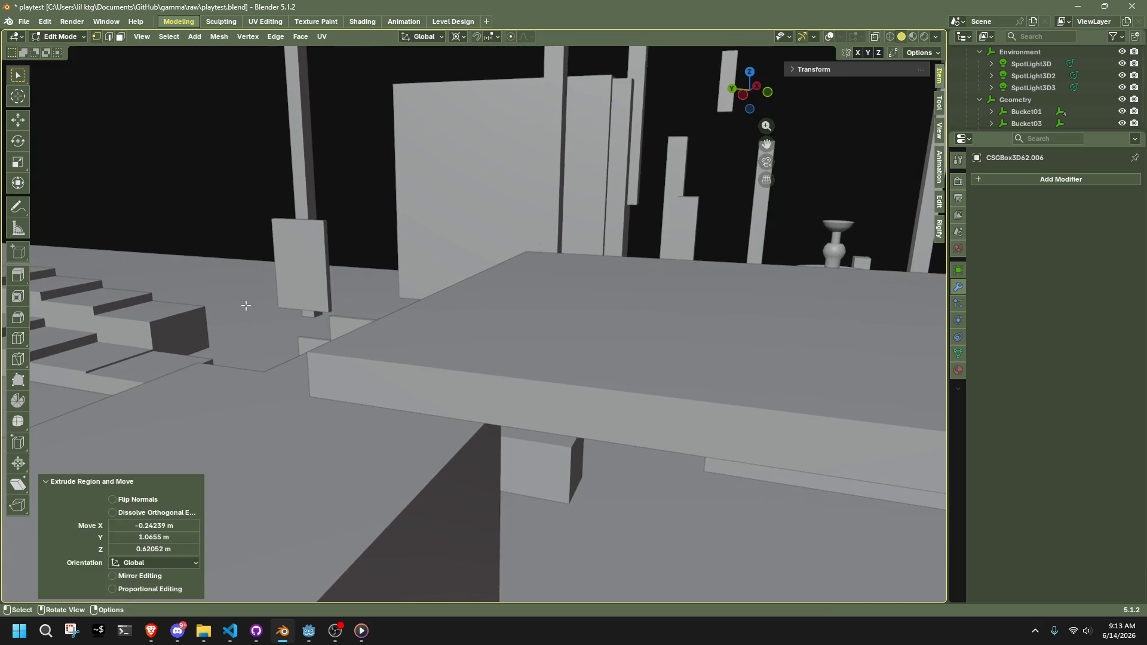
# Turn viewport overlays back on, select the slab's top front edge, and set orientation to Normal
pyautogui.hotkey('shift', 'alt', 'z')
pyautogui.moveTo(245, 306)
pyautogui.mouseDown(button='middle')
pyautogui.moveTo(274, 338)
pyautogui.moveTo(333, 321)
pyautogui.mouseUp(button='middle')
pyautogui.moveTo(352, 217); pyautogui.dragTo(413, 213, button='middle')
pyautogui.click(512, 295)
pyautogui.click(419, 37)
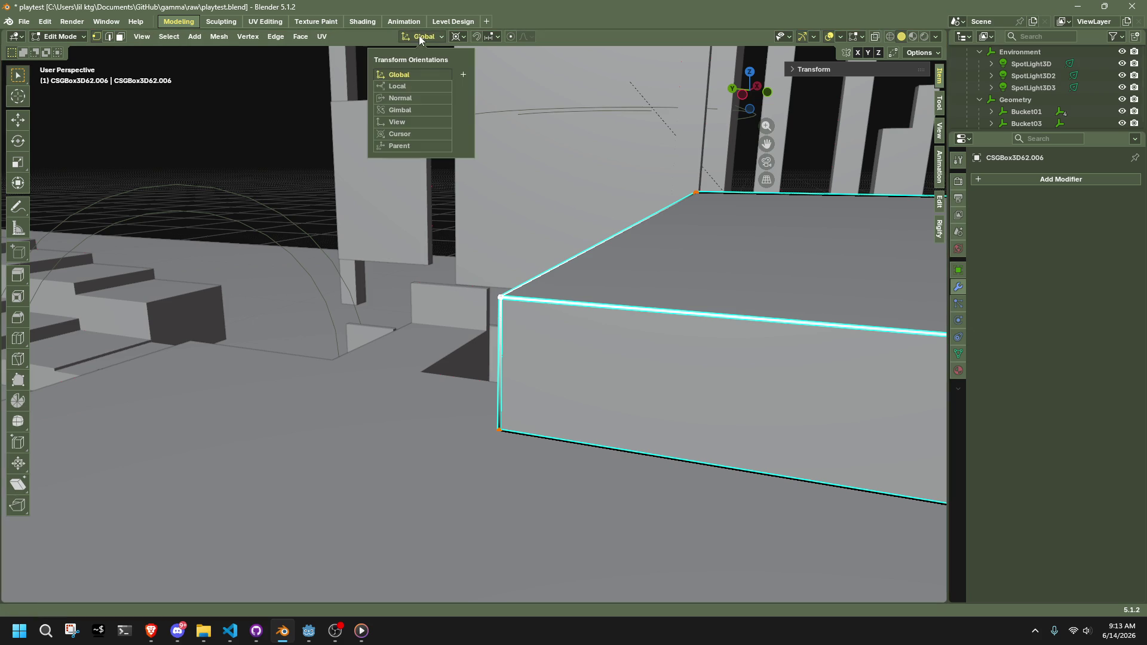
pyautogui.click(405, 102)
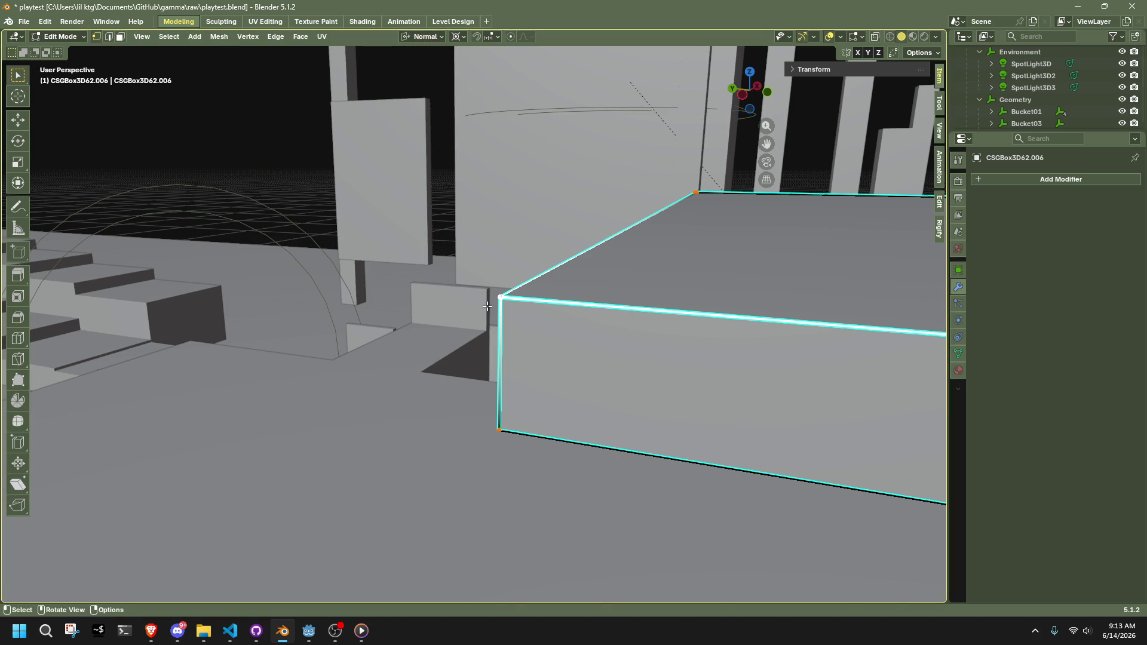
# Extrude the top front edge along the normal X axis, then reposition it freely
pyautogui.press('g')
pyautogui.press('z')
pyautogui.press('x')
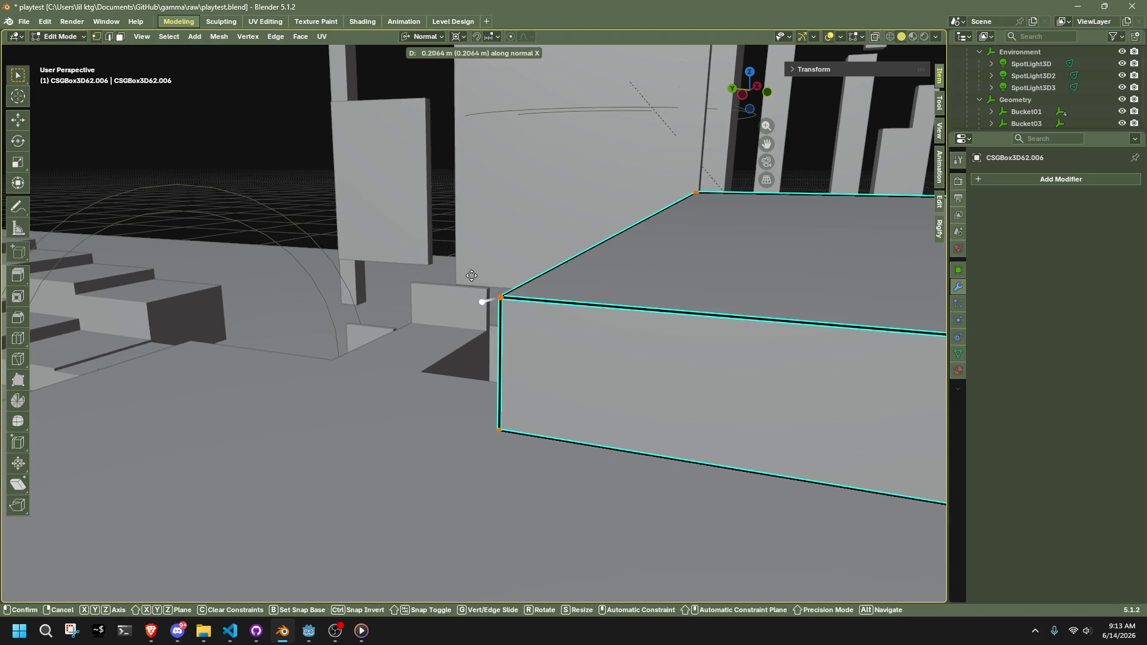
pyautogui.click(461, 272)
pyautogui.moveTo(461, 271)
pyautogui.mouseDown(button='middle')
pyautogui.moveTo(704, 396)
pyautogui.moveTo(751, 449)
pyautogui.moveTo(586, 403)
pyautogui.mouseUp(button='middle')
pyautogui.press('g')
pyautogui.click(753, 450)
# Select only the slab's left side face and re-enter Edit Mode in vertex select
pyautogui.press('3')
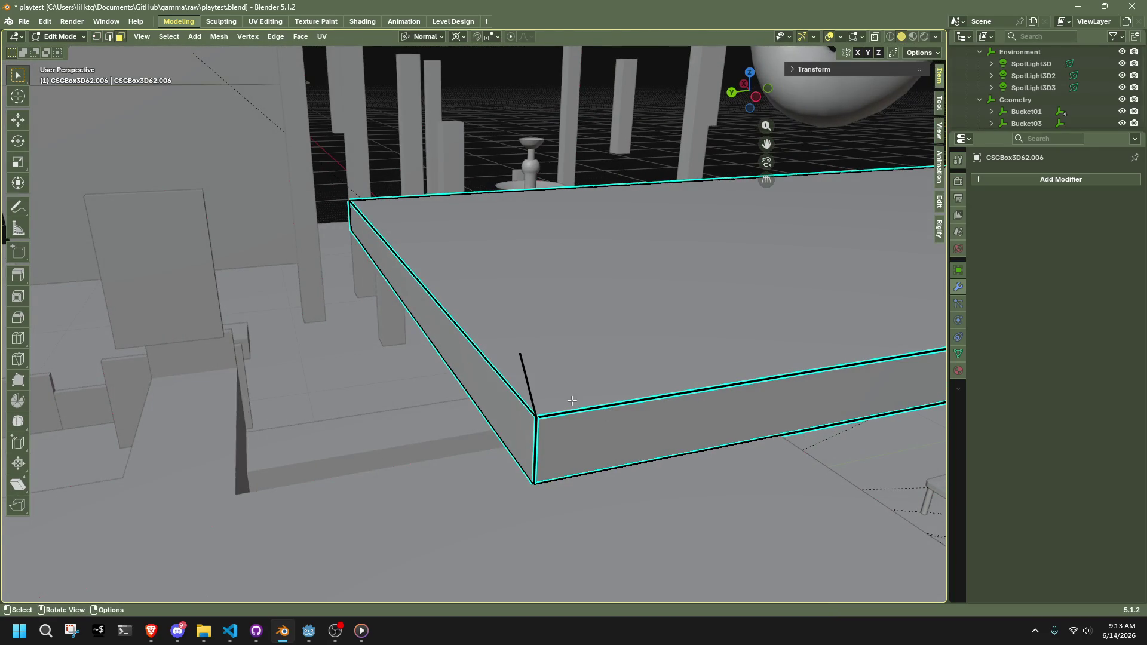
pyautogui.press('a')
pyautogui.keyDown('shift'); pyautogui.click(545, 420); pyautogui.keyUp('shift')
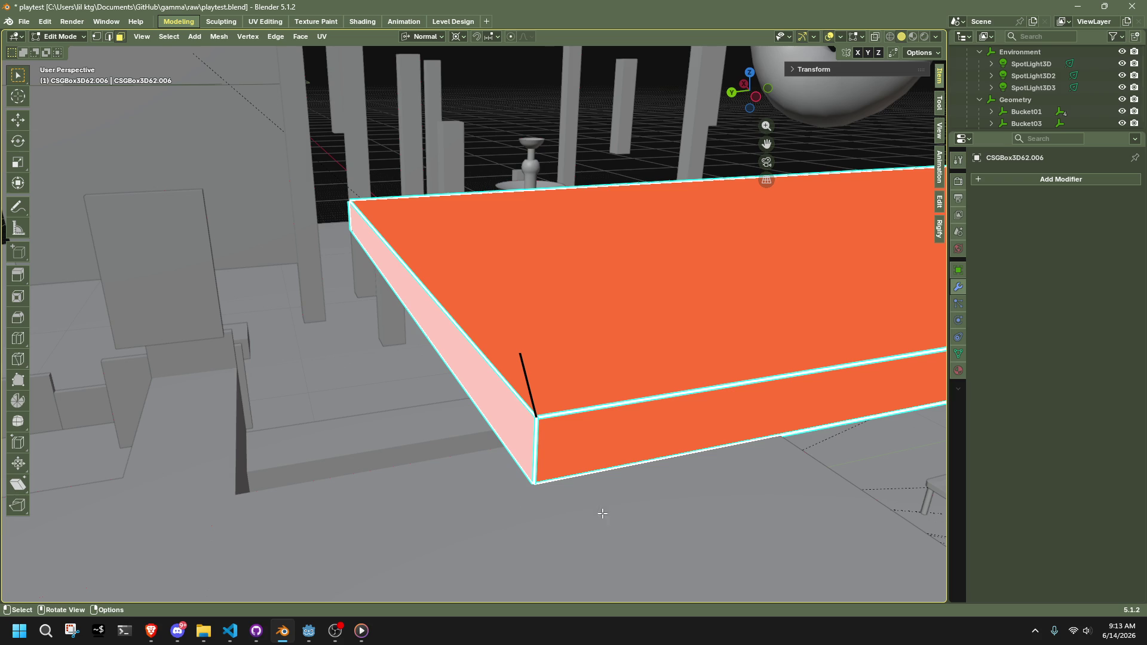
pyautogui.moveTo(509, 382); pyautogui.dragTo(429, 355, button='middle')
pyautogui.press('Tab')
pyautogui.press('Tab')
pyautogui.click(399, 335)
pyautogui.hotkey('ctrl', 'Tab')
pyautogui.press('1')
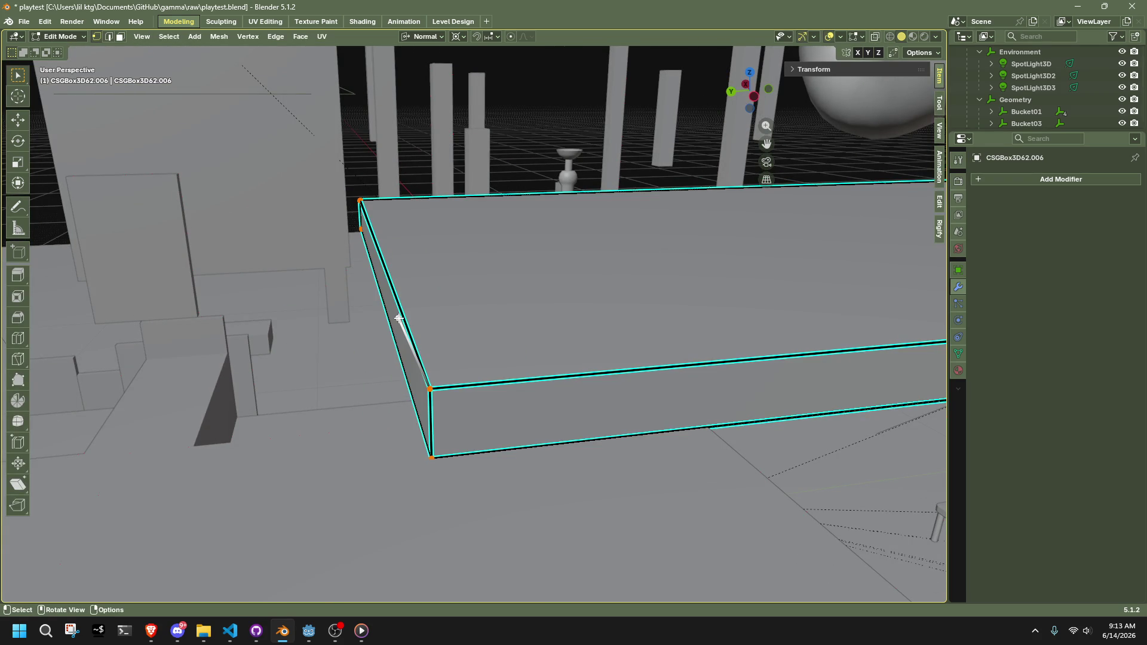
# Move the slab's front corner vertex along the normal X axis
pyautogui.rightClick(399, 318)
pyautogui.press('Escape')
pyautogui.scroll(2, 387, 389)
pyautogui.keyDown('shift'); pyautogui.click(410, 438); pyautogui.keyUp('shift')
pyautogui.scroll(-2, 458, 405)
pyautogui.press('g')
pyautogui.press('x')
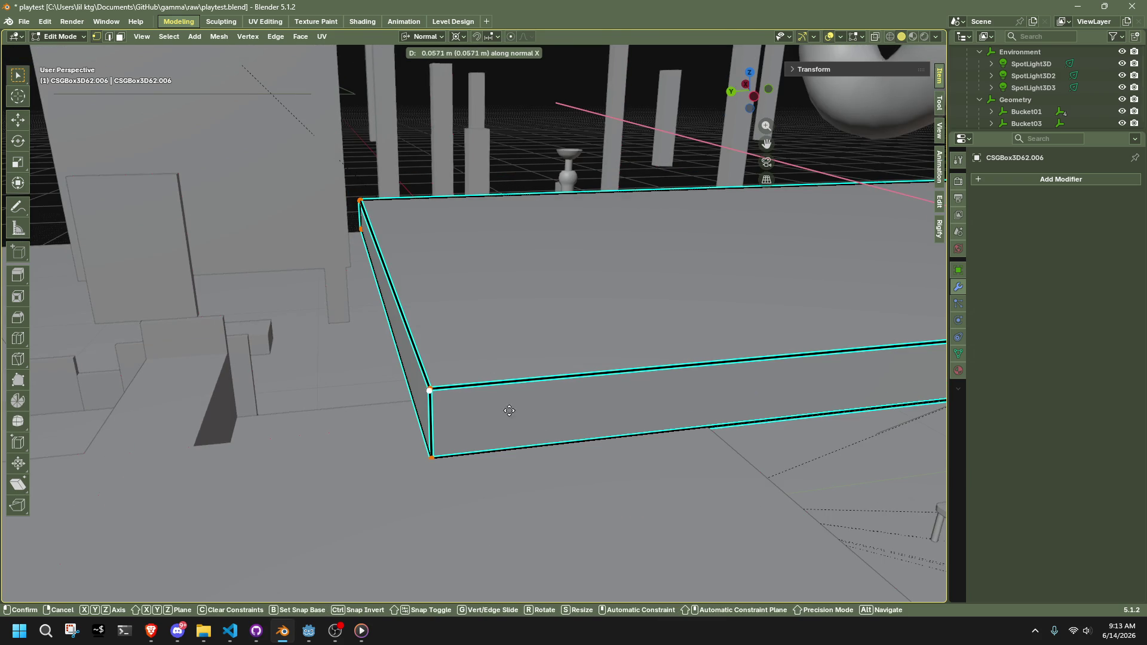
pyautogui.click(514, 496)
# Extrude the corner vertex -1.8315 m along global X and reposition the new vertex
pyautogui.click(421, 36)
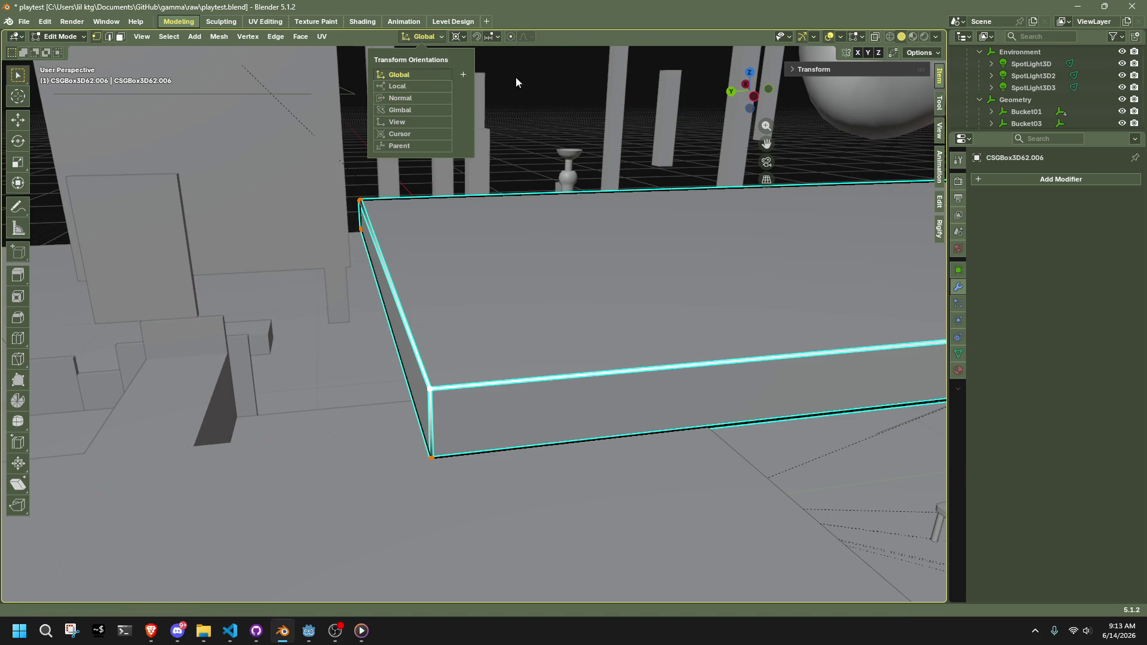
pyautogui.press('g')
pyautogui.press('x')
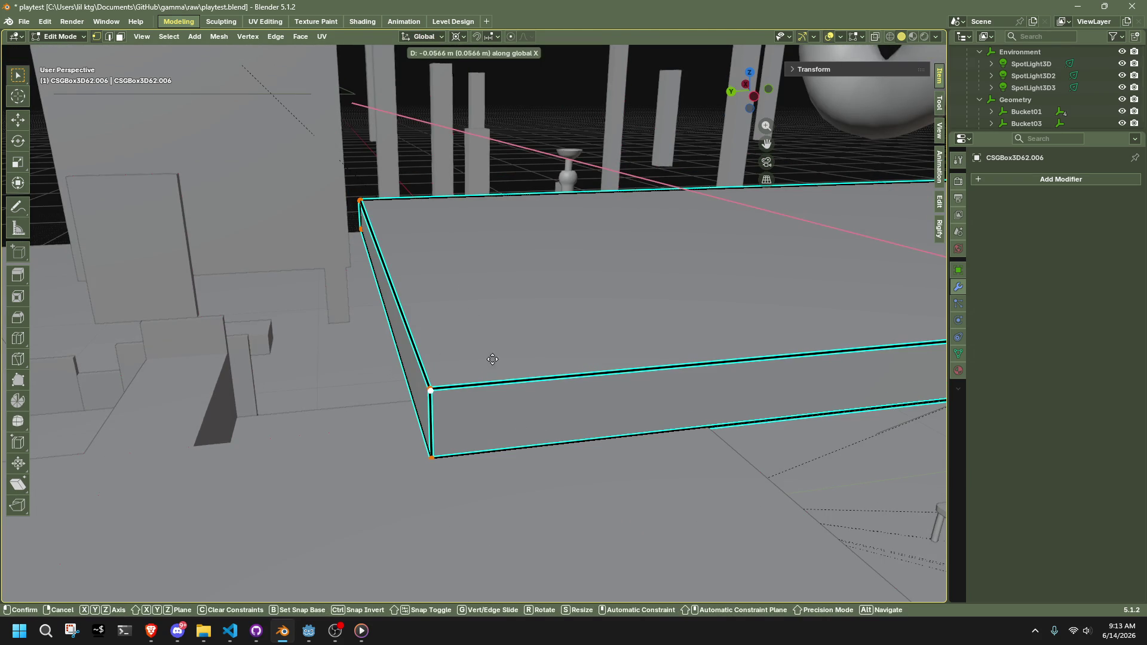
pyautogui.click(771, 350)
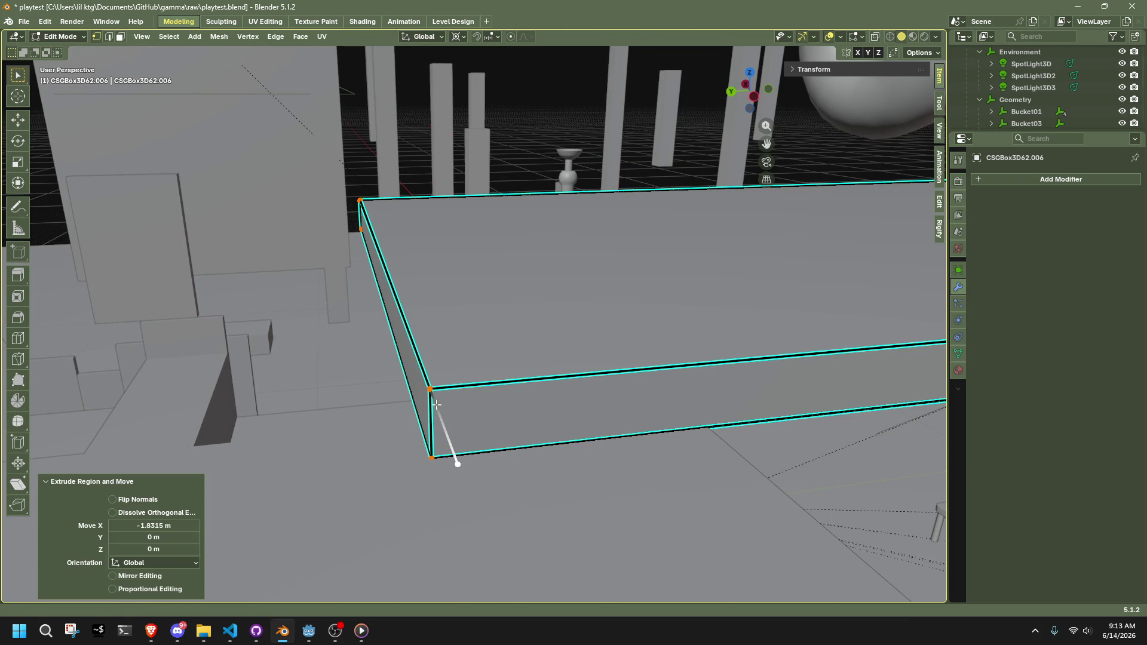
pyautogui.press('g')
pyautogui.click(81, 420)
# Extrude another vertex straight up along Z, return to Object Mode and deselect the slab
pyautogui.press('e')
pyautogui.press('z')
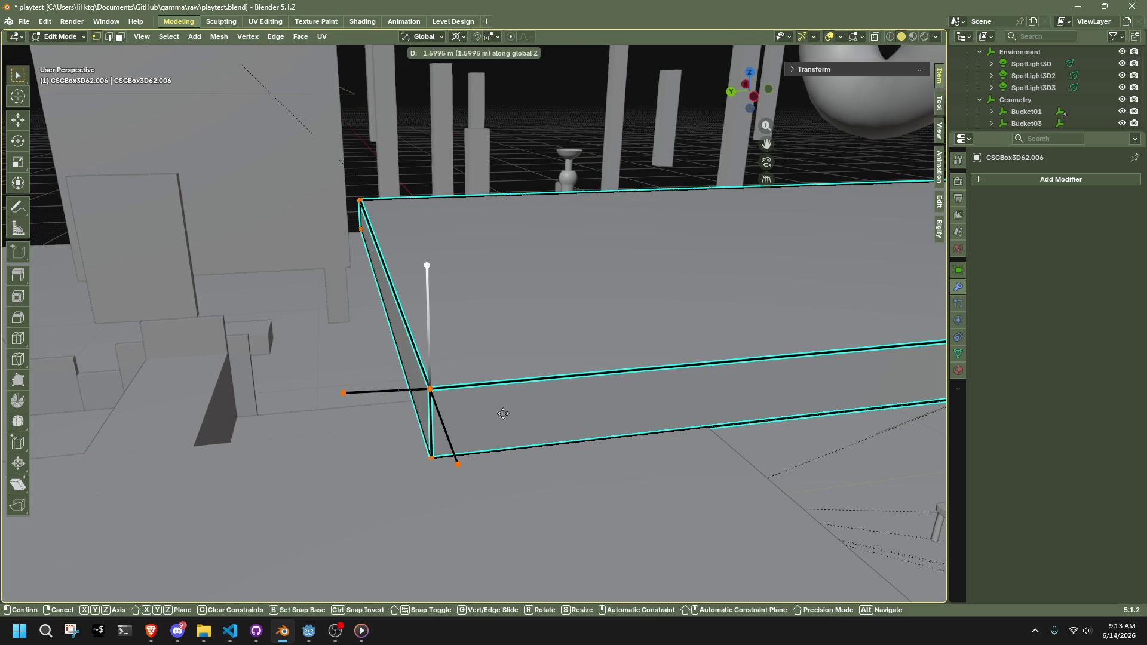
pyautogui.click(503, 433)
pyautogui.press('Tab')
pyautogui.moveTo(503, 433); pyautogui.dragTo(676, 422, button='middle')
pyautogui.click(534, 200)
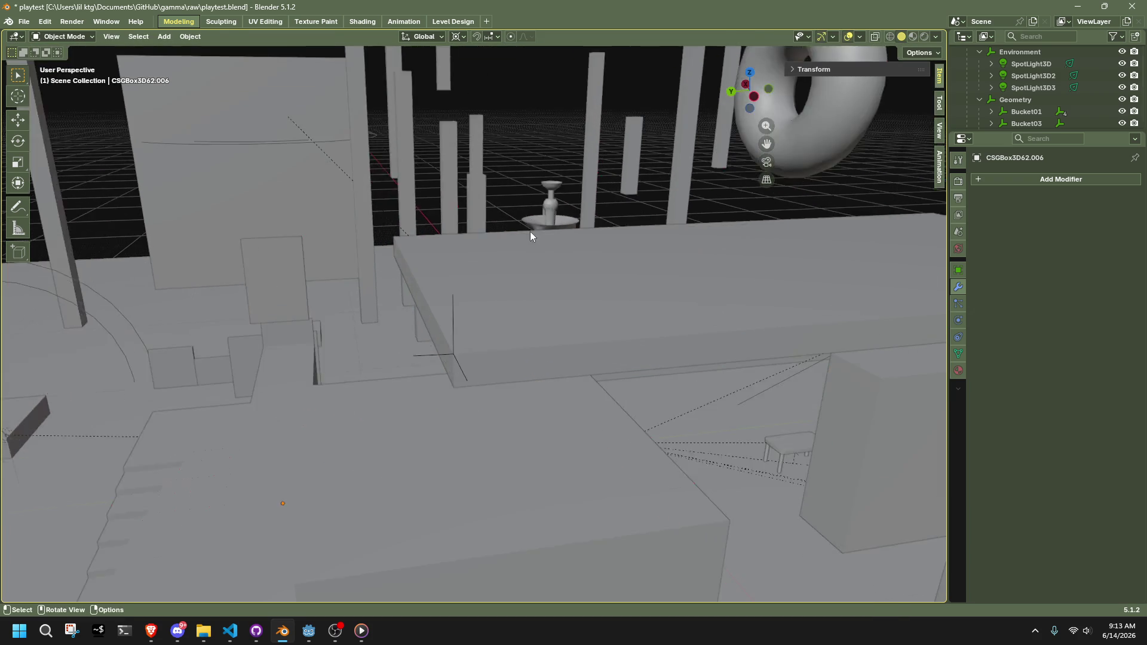
# Reselect slab CSGBox3D62.006 and check its top front and right edges in Edit Mode
pyautogui.scroll(5, 648, 271)
pyautogui.moveTo(648, 271)
pyautogui.mouseDown(button='middle')
pyautogui.moveTo(735, 281)
pyautogui.moveTo(608, 427)
pyautogui.moveTo(578, 410)
pyautogui.moveTo(582, 392)
pyautogui.mouseUp(button='middle')
pyautogui.click(485, 245)
pyautogui.moveTo(500, 274)
pyautogui.mouseDown(button='middle')
pyautogui.moveTo(612, 323)
pyautogui.moveTo(853, 344)
pyautogui.moveTo(684, 285)
pyautogui.mouseUp(button='middle')
pyautogui.click(852, 339)
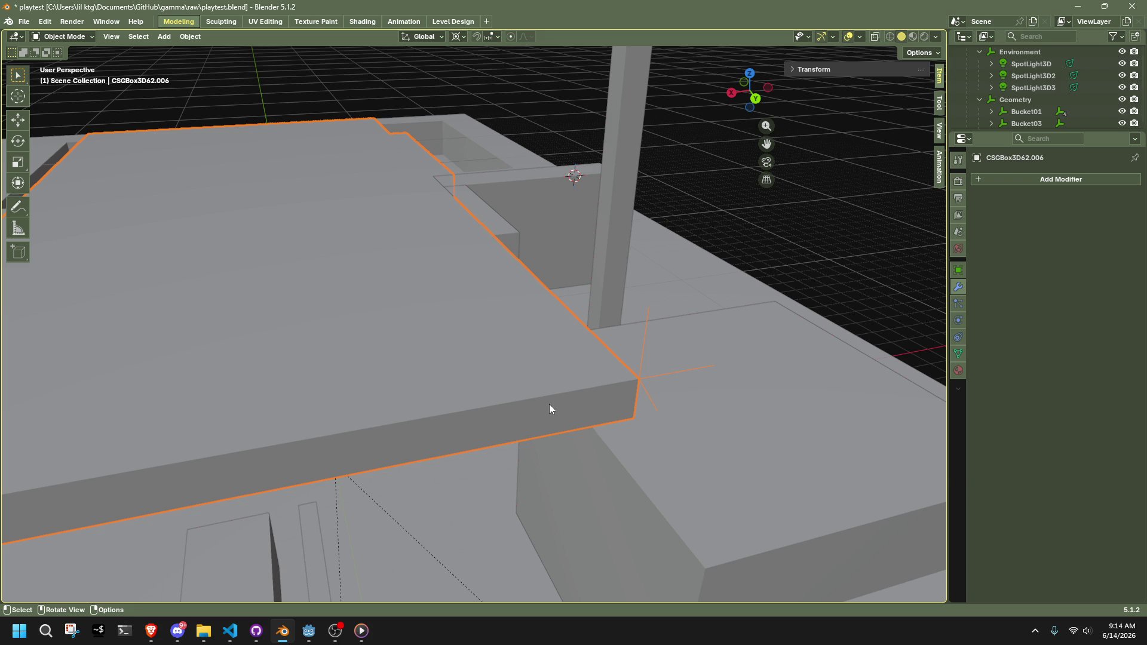
pyautogui.press('Tab')
pyautogui.keyDown('alt'); pyautogui.click(549, 405); pyautogui.keyUp('alt')
pyautogui.press('Tab')
# Save the level to playtest.blend
pyautogui.moveTo(765, 258)
pyautogui.mouseDown(button='middle')
pyautogui.moveTo(716, 266)
pyautogui.moveTo(635, 246)
pyautogui.mouseUp(button='middle')
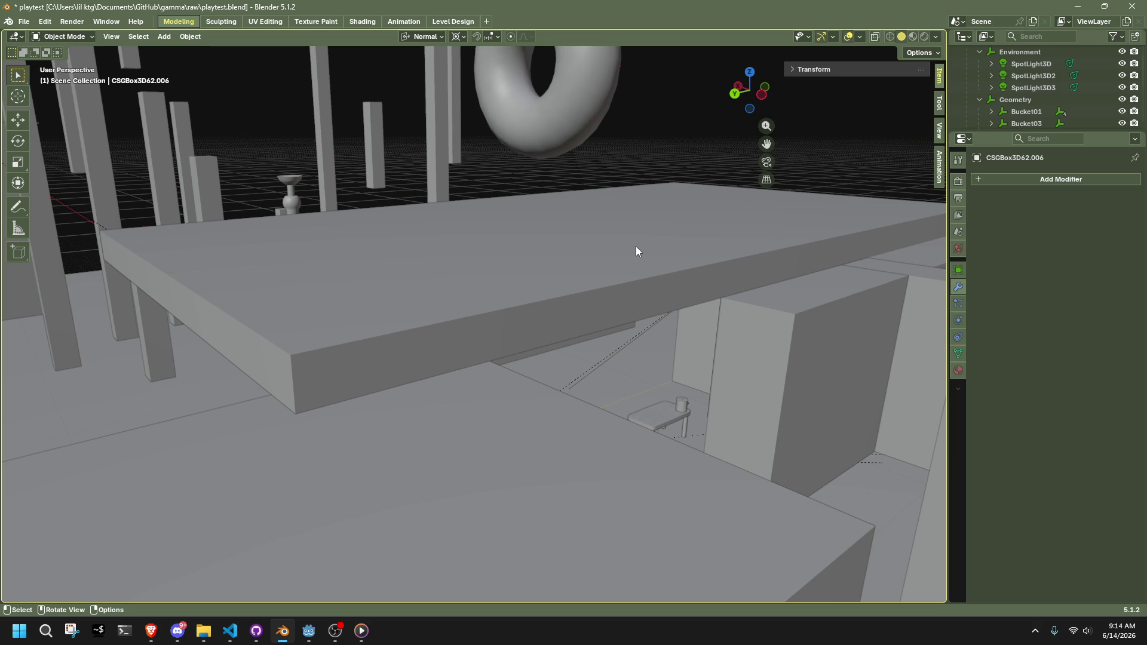
pyautogui.moveTo(608, 175)
pyautogui.mouseDown(button='middle')
pyautogui.moveTo(596, 222)
pyautogui.moveTo(598, 395)
pyautogui.moveTo(544, 412)
pyautogui.moveTo(598, 366)
pyautogui.moveTo(651, 373)
pyautogui.mouseUp(button='middle')
pyautogui.hotkey('ctrl', 's')
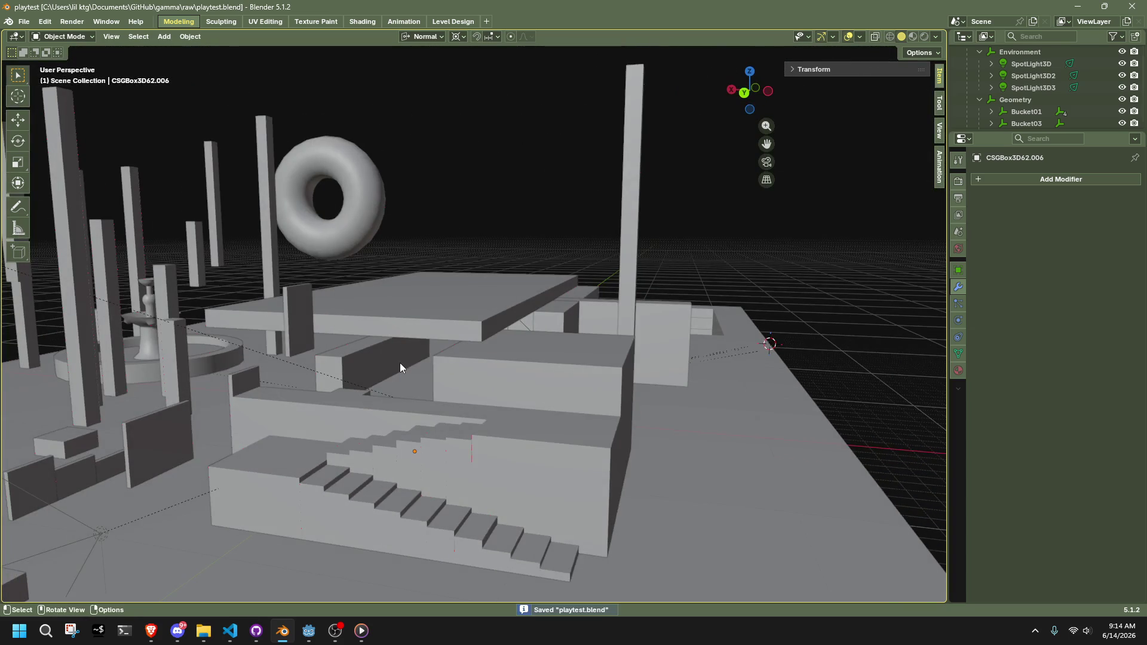
# Select the fountain object and enter Edit Mode on its mesh
pyautogui.scroll(2, 446, 371)
pyautogui.scroll(-6, 447, 372)
pyautogui.click(474, 307)
pyautogui.moveTo(474, 307)
pyautogui.mouseDown(button='middle')
pyautogui.moveTo(633, 294)
pyautogui.moveTo(604, 331)
pyautogui.moveTo(582, 338)
pyautogui.moveTo(353, 352)
pyautogui.moveTo(277, 317)
pyautogui.moveTo(521, 308)
pyautogui.moveTo(552, 324)
pyautogui.moveTo(566, 261)
pyautogui.moveTo(673, 254)
pyautogui.moveTo(550, 207)
pyautogui.moveTo(670, 528)
pyautogui.moveTo(537, 361)
pyautogui.moveTo(471, 379)
pyautogui.mouseUp(button='middle')
pyautogui.click(471, 379)
pyautogui.click(480, 279)
pyautogui.moveTo(481, 279); pyautogui.dragTo(496, 383, button='middle')
pyautogui.press('Tab')
# Select one disc face, extend to the whole linked disc with Ctrl+L, and delete it
pyautogui.moveTo(515, 508); pyautogui.dragTo(481, 373, button='middle')
pyautogui.press('3')
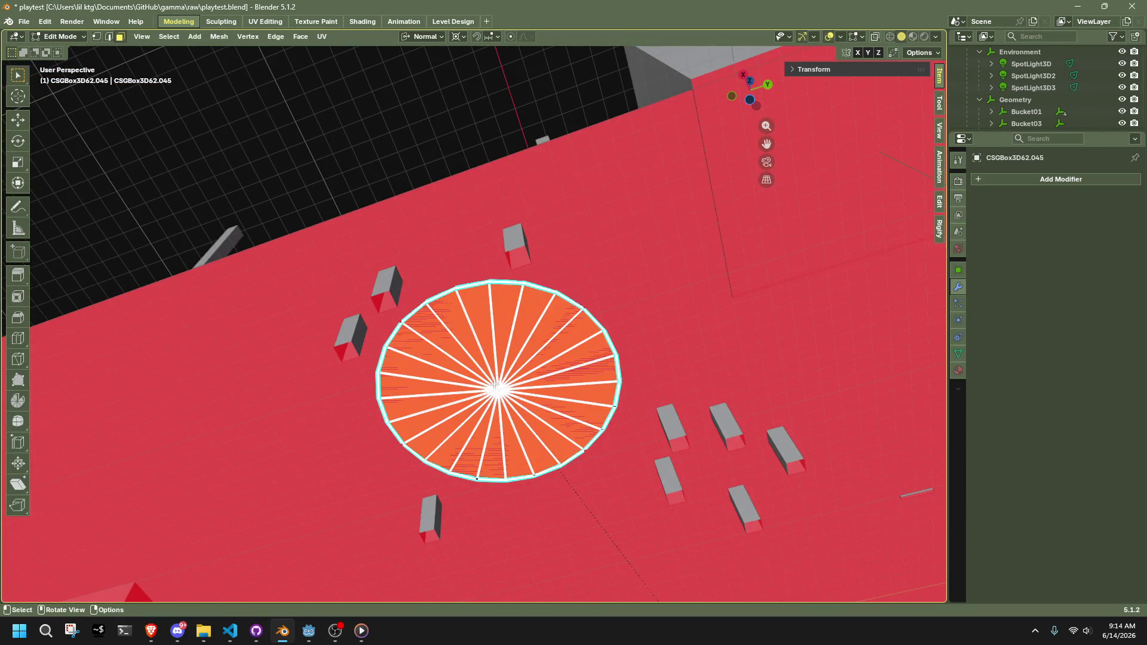
pyautogui.click(481, 374)
pyautogui.hotkey('ctrl', 'l')
pyautogui.moveTo(481, 373); pyautogui.dragTo(524, 515, button='middle')
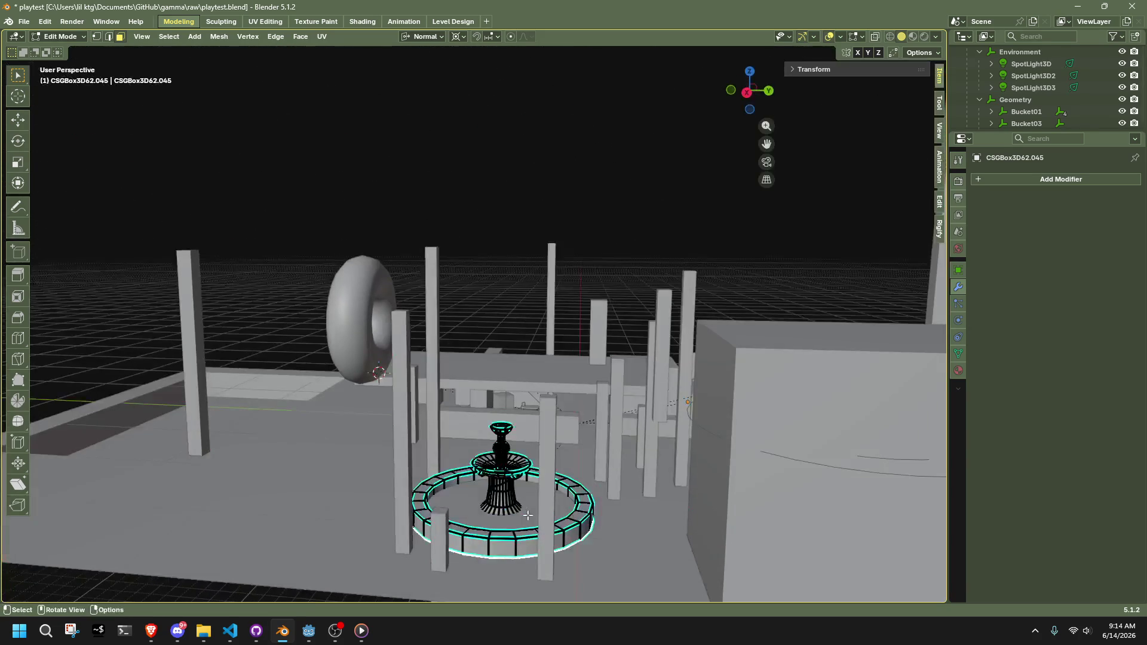
pyautogui.press('x')
pyautogui.click(649, 472)
# Select all fountain vertices, return to Object Mode and deselect the fountain
pyautogui.scroll(-3, 648, 472)
pyautogui.press('1')
pyautogui.press('a')
pyautogui.scroll(3, 569, 539)
pyautogui.moveTo(569, 538)
pyautogui.mouseDown(button='middle')
pyautogui.moveTo(526, 562)
pyautogui.moveTo(421, 504)
pyautogui.moveTo(567, 497)
pyautogui.moveTo(606, 450)
pyautogui.moveTo(679, 485)
pyautogui.moveTo(719, 482)
pyautogui.moveTo(697, 472)
pyautogui.mouseUp(button='middle')
pyautogui.scroll(-2, 525, 562)
pyautogui.press('Tab')
pyautogui.click(482, 586)
# Save the level to playtest.blend
pyautogui.scroll(-3, 696, 473)
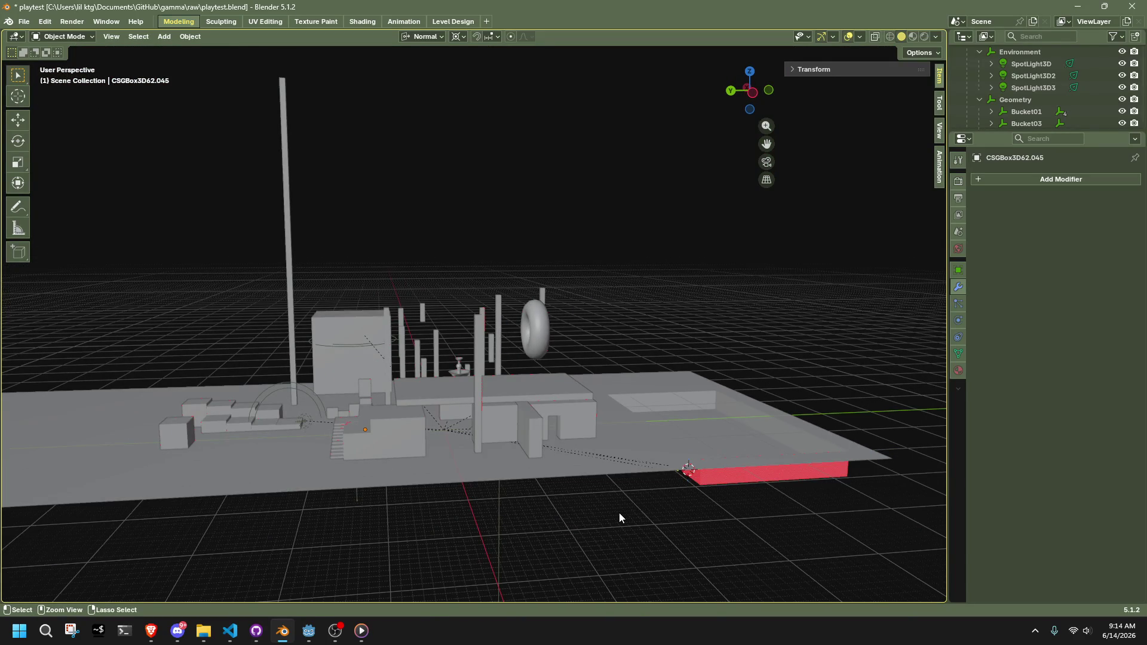
pyautogui.hotkey('ctrl', 's')
pyautogui.scroll(5, 555, 498)
# Click through the stairs, platform, small boxes and floor block CSGBox3D62.007
pyautogui.moveTo(453, 501)
pyautogui.mouseDown(button='middle')
pyautogui.moveTo(435, 432)
pyautogui.moveTo(517, 456)
pyautogui.moveTo(603, 396)
pyautogui.mouseUp(button='middle')
pyautogui.click(435, 432)
pyautogui.keyDown('shift'); pyautogui.click(603, 396); pyautogui.keyUp('shift')
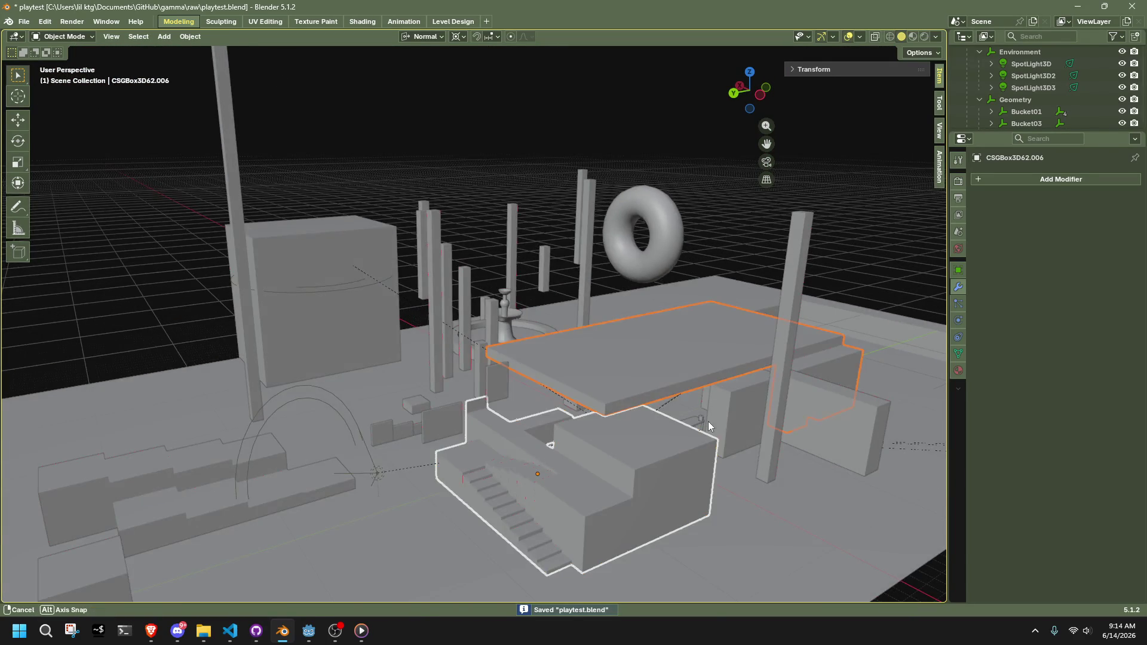
pyautogui.moveTo(716, 422); pyautogui.dragTo(646, 417, button='middle')
pyautogui.keyDown('shift'); pyautogui.click(553, 464); pyautogui.keyUp('shift')
pyautogui.moveTo(553, 463)
pyautogui.mouseDown(button='middle')
pyautogui.moveTo(723, 489)
pyautogui.moveTo(725, 438)
pyautogui.moveTo(619, 347)
pyautogui.moveTo(598, 421)
pyautogui.moveTo(338, 491)
pyautogui.moveTo(393, 446)
pyautogui.mouseUp(button='middle')
pyautogui.keyDown('shift'); pyautogui.click(393, 447); pyautogui.keyUp('shift')
pyautogui.moveTo(631, 397)
pyautogui.mouseDown(button='middle')
pyautogui.moveTo(749, 360)
pyautogui.moveTo(704, 428)
pyautogui.moveTo(596, 441)
pyautogui.moveTo(557, 422)
pyautogui.moveTo(619, 404)
pyautogui.moveTo(715, 488)
pyautogui.moveTo(465, 329)
pyautogui.moveTo(504, 396)
pyautogui.moveTo(604, 421)
pyautogui.moveTo(399, 370)
pyautogui.moveTo(383, 333)
pyautogui.mouseUp(button='middle')
pyautogui.click(715, 489)
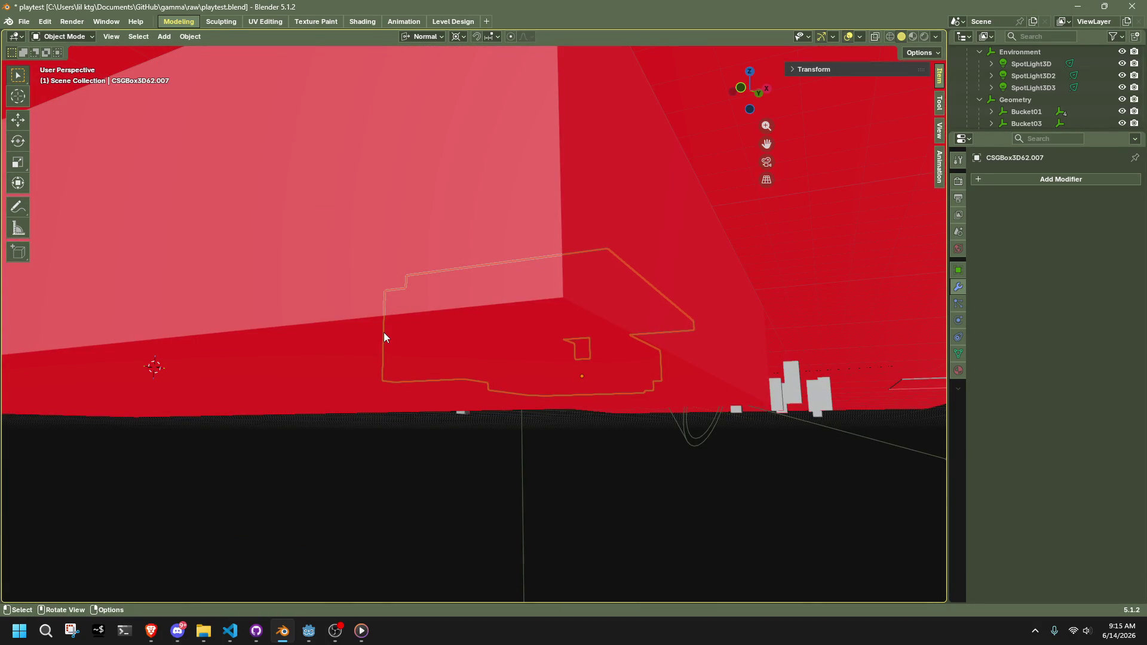
# Check the spotlight and a pillar, then frame the view on floor block CSGBox3D62.007
pyautogui.scroll(-10, 383, 332)
pyautogui.moveTo(383, 332)
pyautogui.mouseDown(button='middle')
pyautogui.moveTo(614, 396)
pyautogui.moveTo(478, 454)
pyautogui.mouseUp(button='middle')
pyautogui.click(478, 454)
pyautogui.scroll(10, 478, 459)
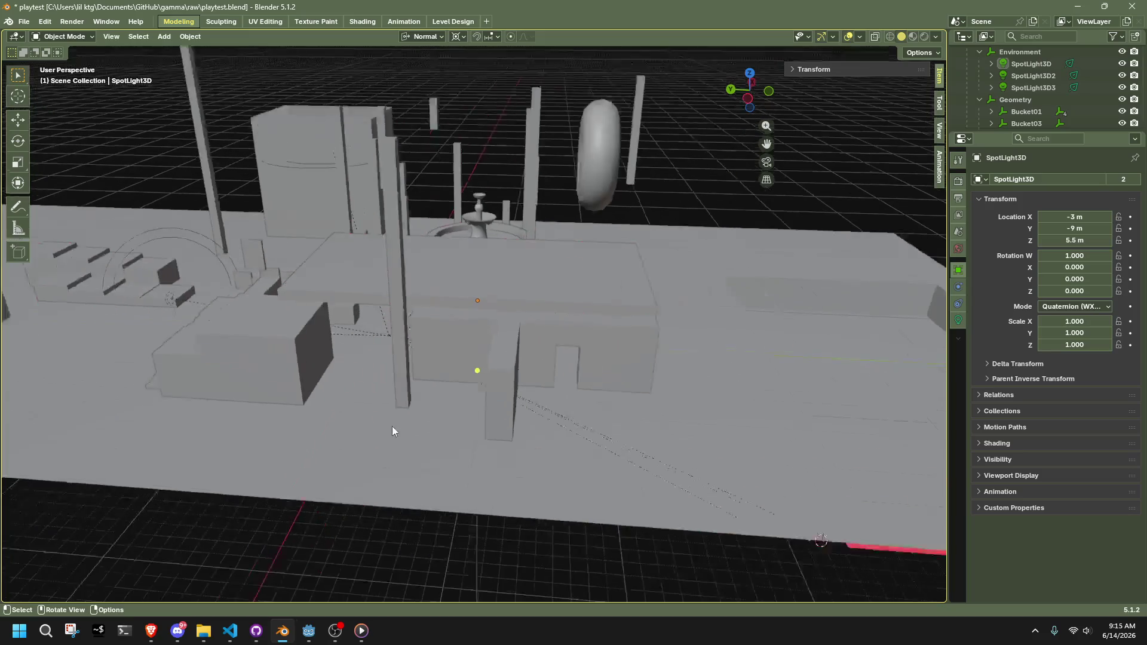
pyautogui.moveTo(455, 363)
pyautogui.mouseDown(button='middle')
pyautogui.moveTo(588, 358)
pyautogui.moveTo(632, 335)
pyautogui.moveTo(408, 338)
pyautogui.moveTo(346, 296)
pyautogui.moveTo(435, 265)
pyautogui.moveTo(449, 229)
pyautogui.mouseUp(button='middle')
pyautogui.click(431, 266)
pyautogui.click(263, 444)
pyautogui.press('KP_Decimal')
# Return to Object Mode, clear the selection and save playtest.blend
pyautogui.moveTo(797, 345)
pyautogui.mouseDown(button='middle')
pyautogui.moveTo(768, 361)
pyautogui.moveTo(474, 409)
pyautogui.moveTo(377, 404)
pyautogui.moveTo(624, 414)
pyautogui.mouseUp(button='middle')
pyautogui.press('Tab')
pyautogui.click(556, 496)
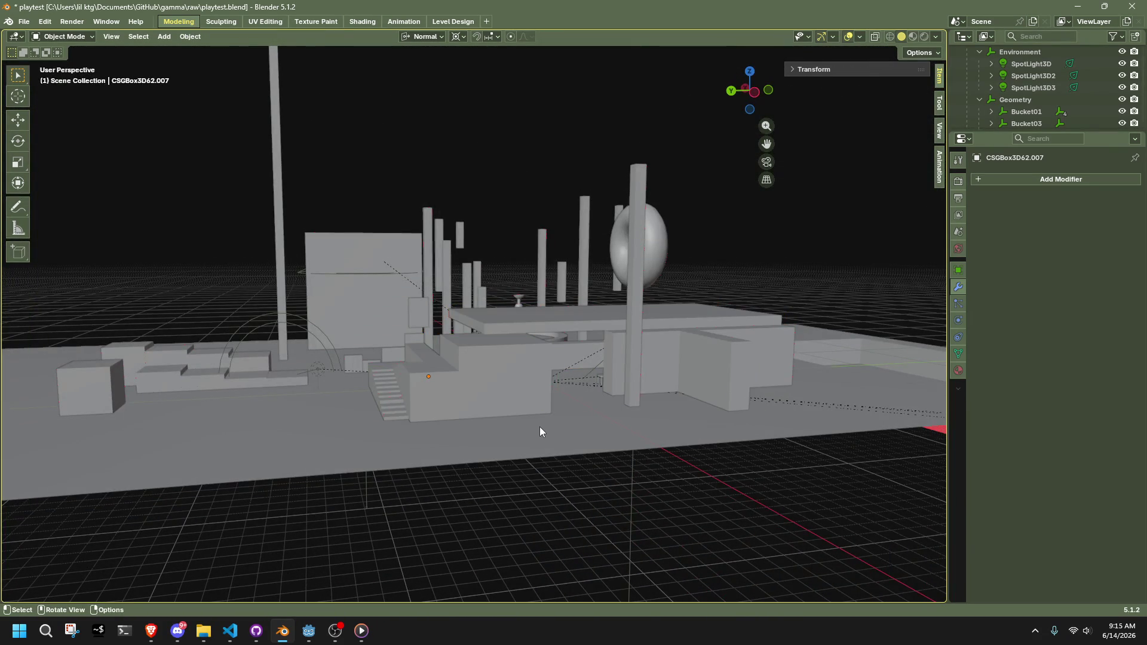
pyautogui.moveTo(540, 426); pyautogui.dragTo(525, 399, button='middle')
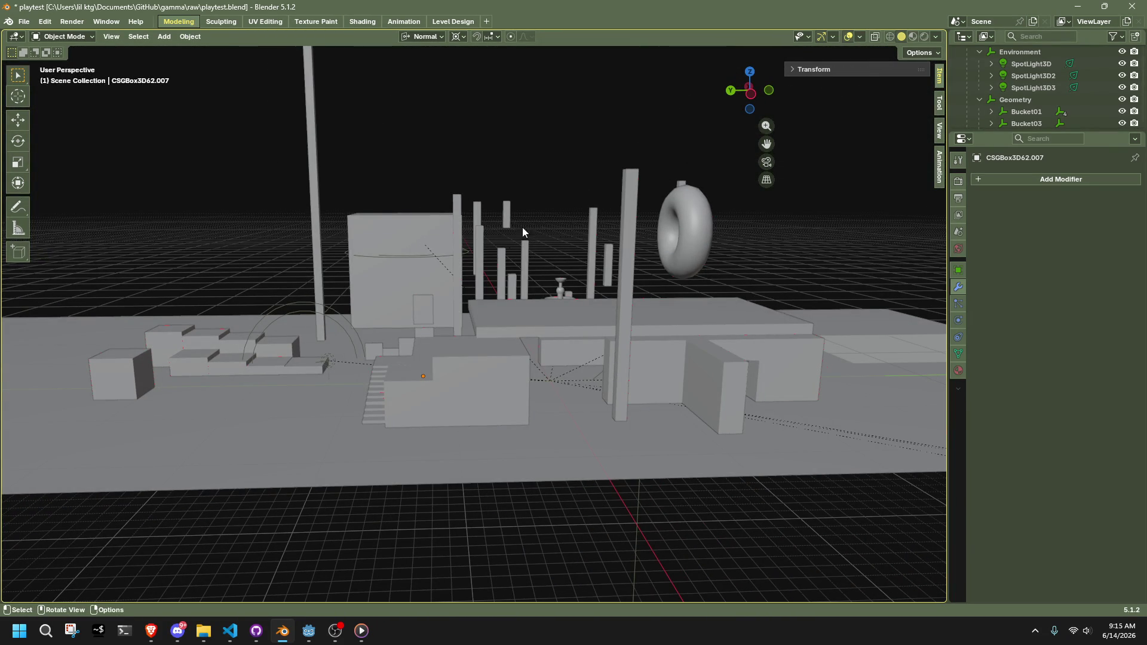
pyautogui.click(272, 442)
pyautogui.click(199, 266)
pyautogui.hotkey('ctrl', 's')
# Select the tall pillars and the box beside them together
pyautogui.moveTo(235, 152)
pyautogui.mouseDown(button='middle')
pyautogui.moveTo(351, 156)
pyautogui.moveTo(264, 158)
pyautogui.mouseUp(button='middle')
pyautogui.click(206, 143)
pyautogui.moveTo(600, 332)
pyautogui.mouseDown(button='middle')
pyautogui.moveTo(482, 353)
pyautogui.moveTo(501, 343)
pyautogui.moveTo(351, 115)
pyautogui.mouseUp(button='middle')
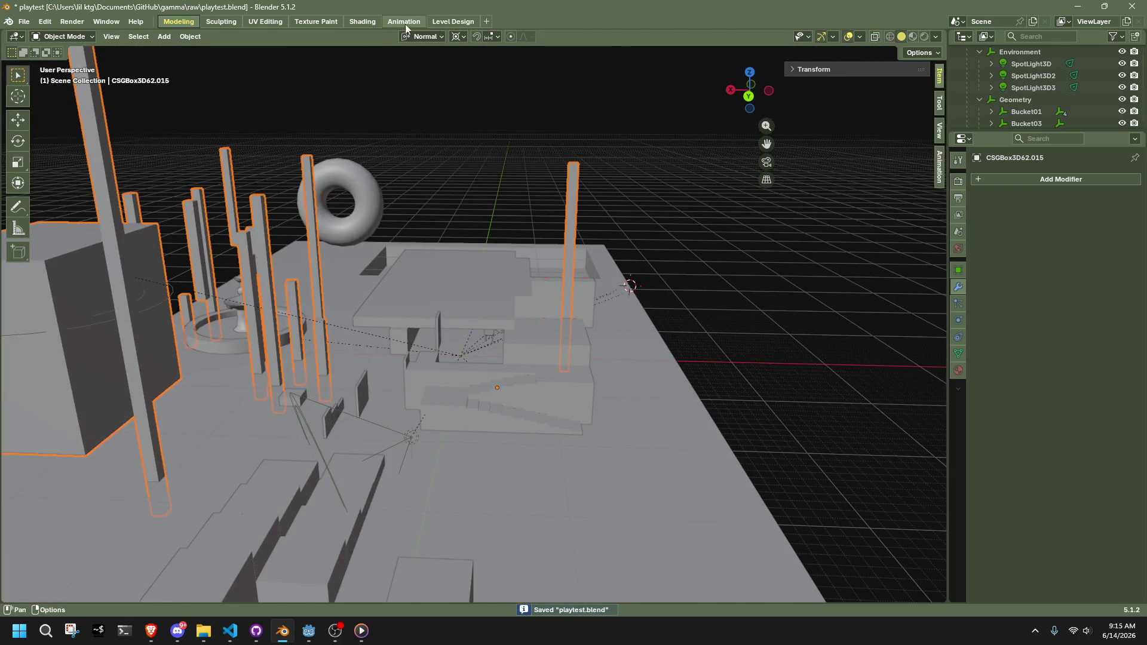
# Apply the NA_MISSINGTEXTURE.png checker to the selected pillars from the Level Design workspace
pyautogui.click(453, 21)
pyautogui.scroll(-3, 499, 535)
pyautogui.scroll(-10, 500, 535)
pyautogui.click(407, 521)
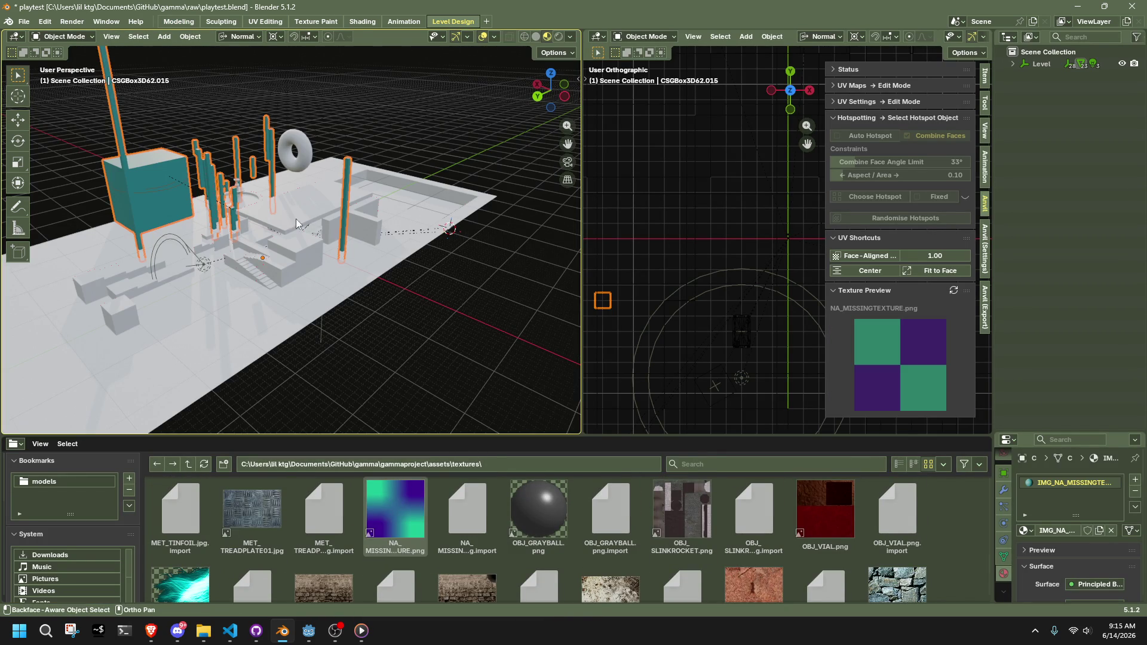
# Raise the face-aligned projection scale to 71.92 and centre the checker on the pillars
pyautogui.scroll(5, 296, 218)
pyautogui.moveTo(279, 211)
pyautogui.mouseDown(button='middle')
pyautogui.moveTo(382, 302)
pyautogui.moveTo(263, 270)
pyautogui.moveTo(286, 276)
pyautogui.mouseUp(button='middle')
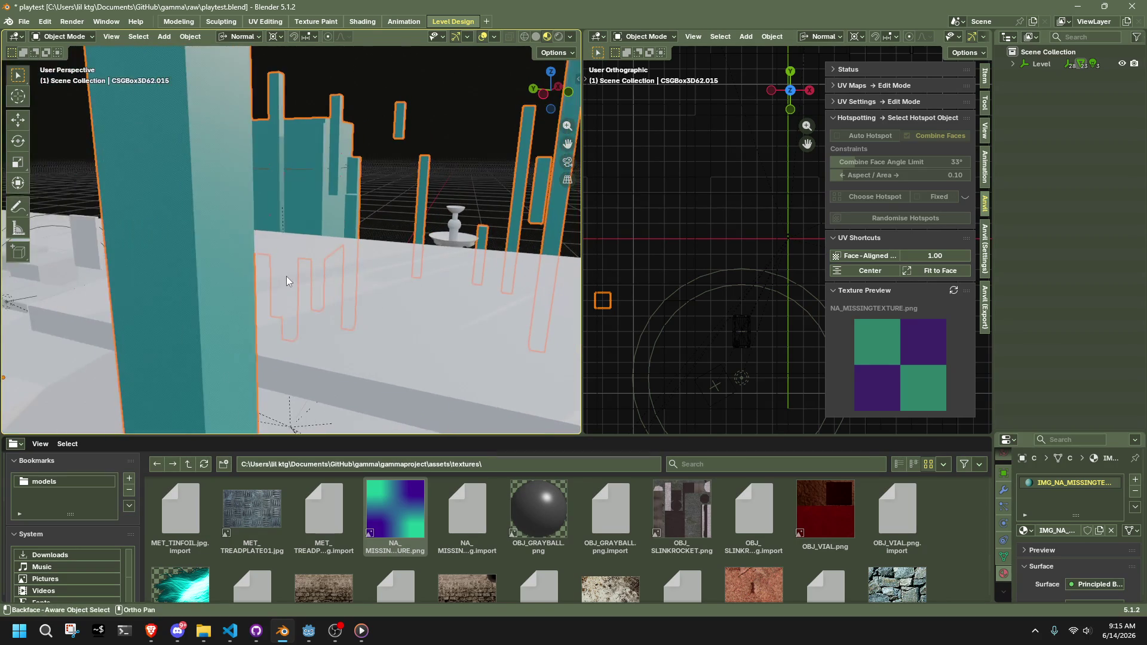
pyautogui.scroll(-3, 287, 277)
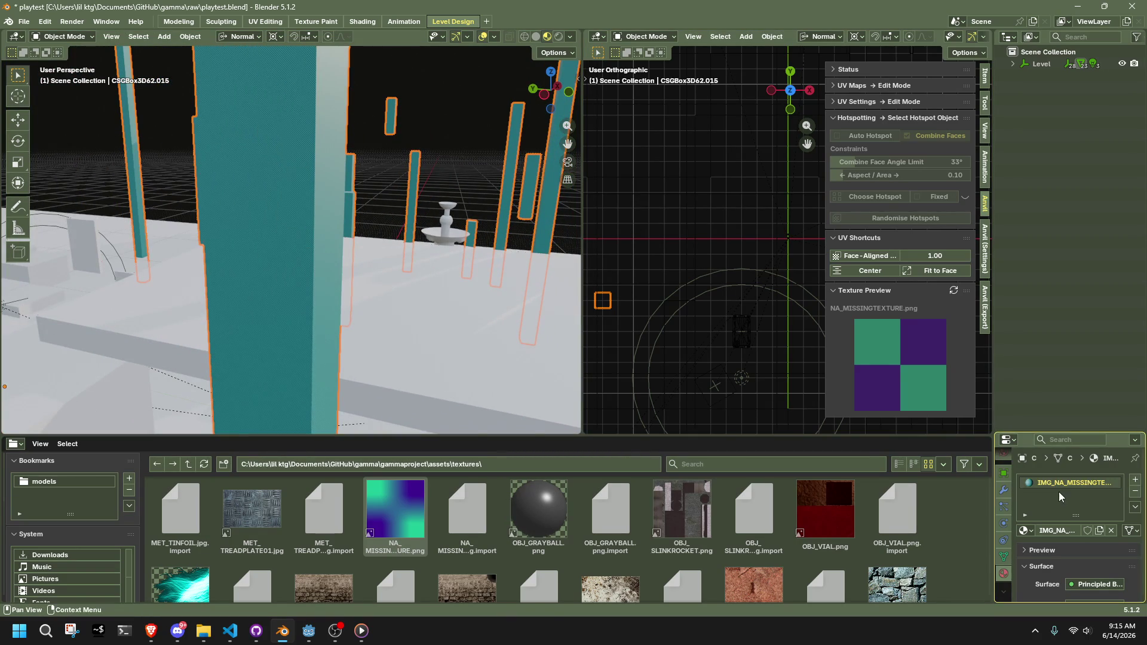
pyautogui.scroll(-5, 1060, 495)
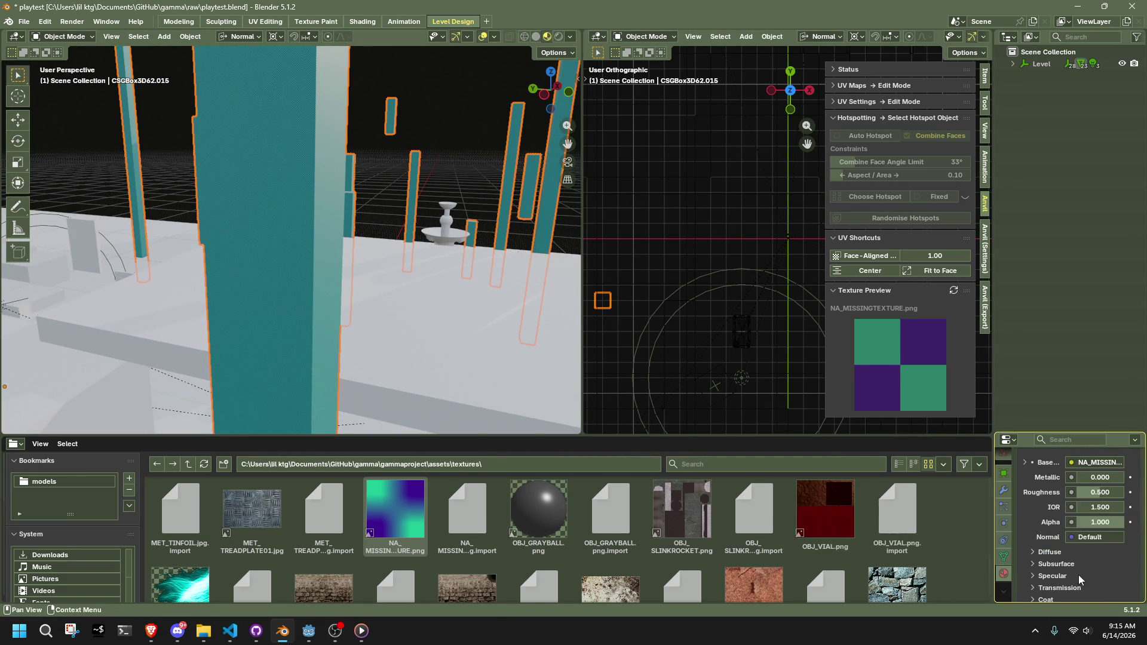
pyautogui.moveTo(935, 255)
pyautogui.mouseDown()
pyautogui.moveTo(1027, 256)
pyautogui.moveTo(991, 256)
pyautogui.mouseUp()
pyautogui.click(869, 270)
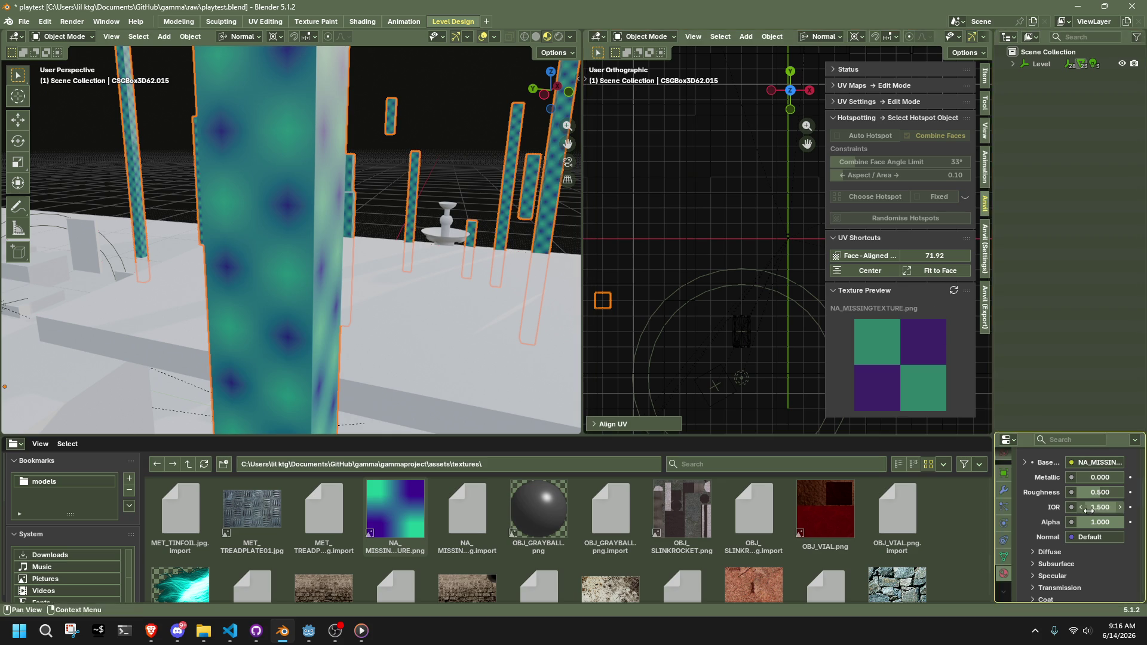
pyautogui.scroll(-5, 1056, 586)
pyautogui.scroll(-2, 1056, 587)
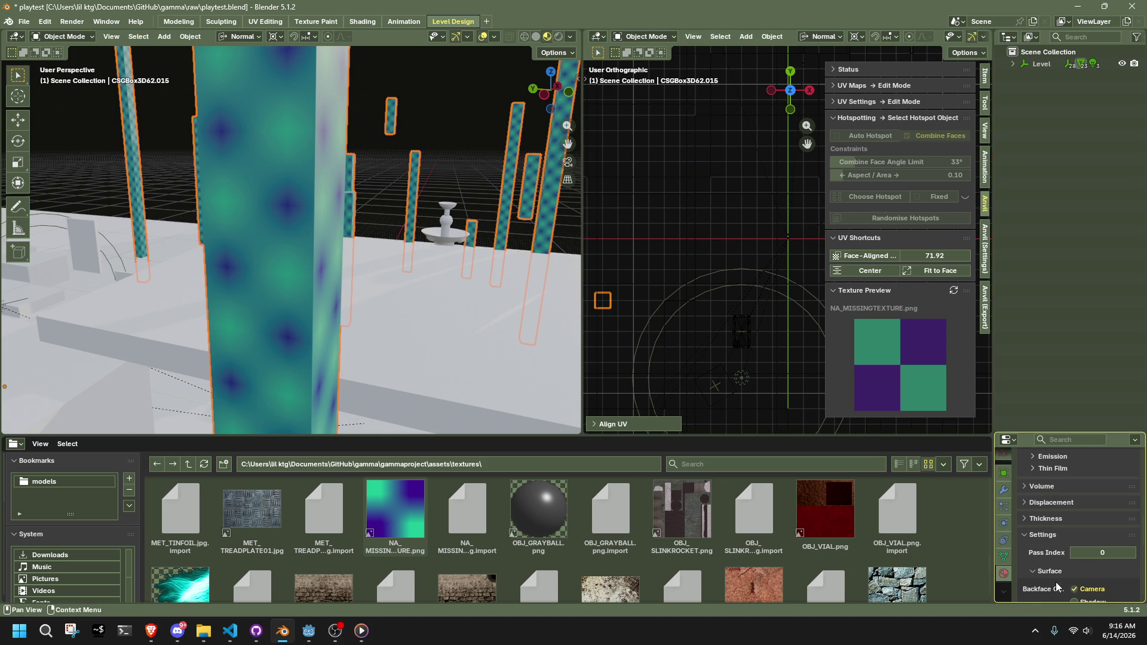
pyautogui.scroll(-7, 1056, 586)
pyautogui.scroll(1, 1067, 578)
pyautogui.scroll(10, 1107, 550)
pyautogui.scroll(5, 1092, 557)
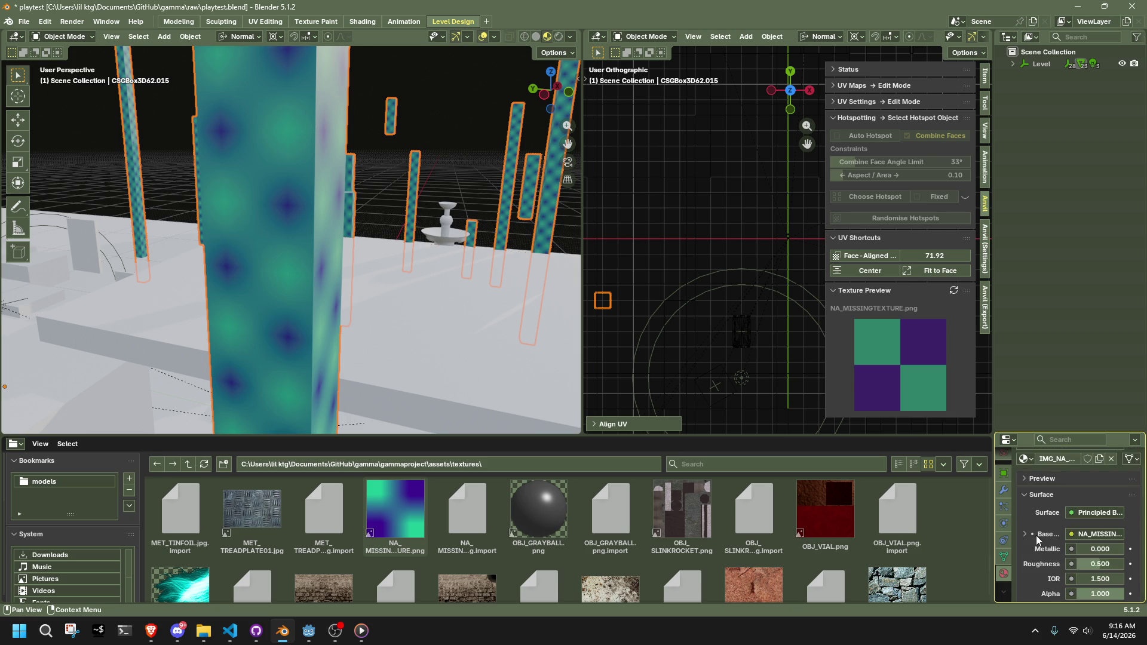
pyautogui.scroll(3, 1037, 540)
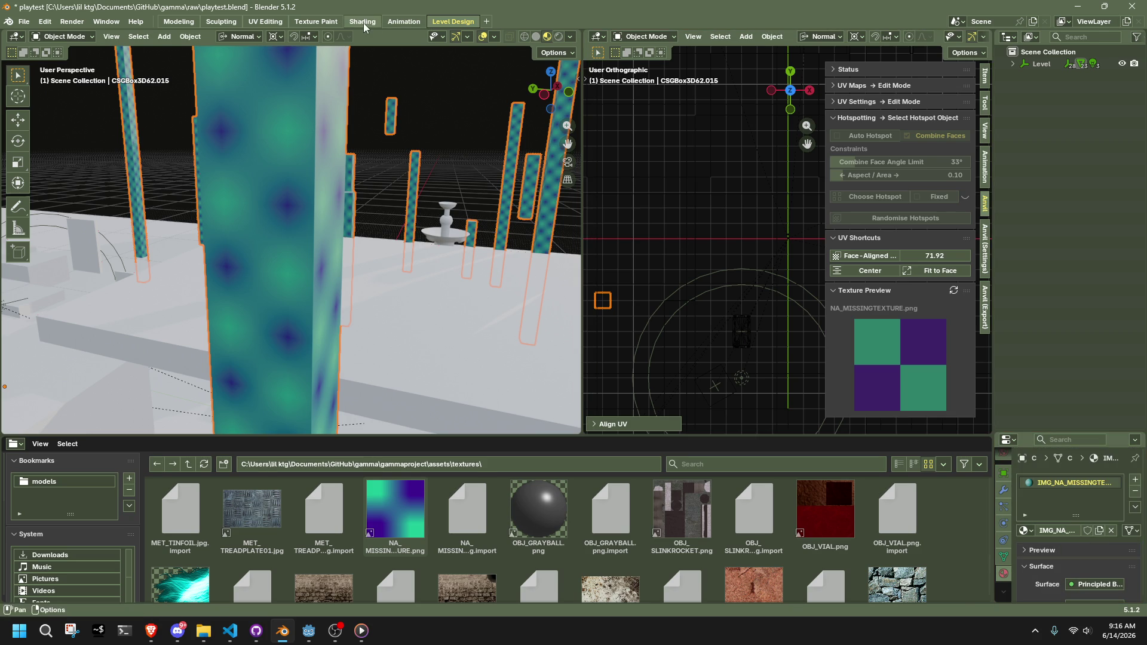
# In the Shading workspace, set the checker image node's interpolation to Closest
pyautogui.click(363, 22)
pyautogui.scroll(3, 407, 529)
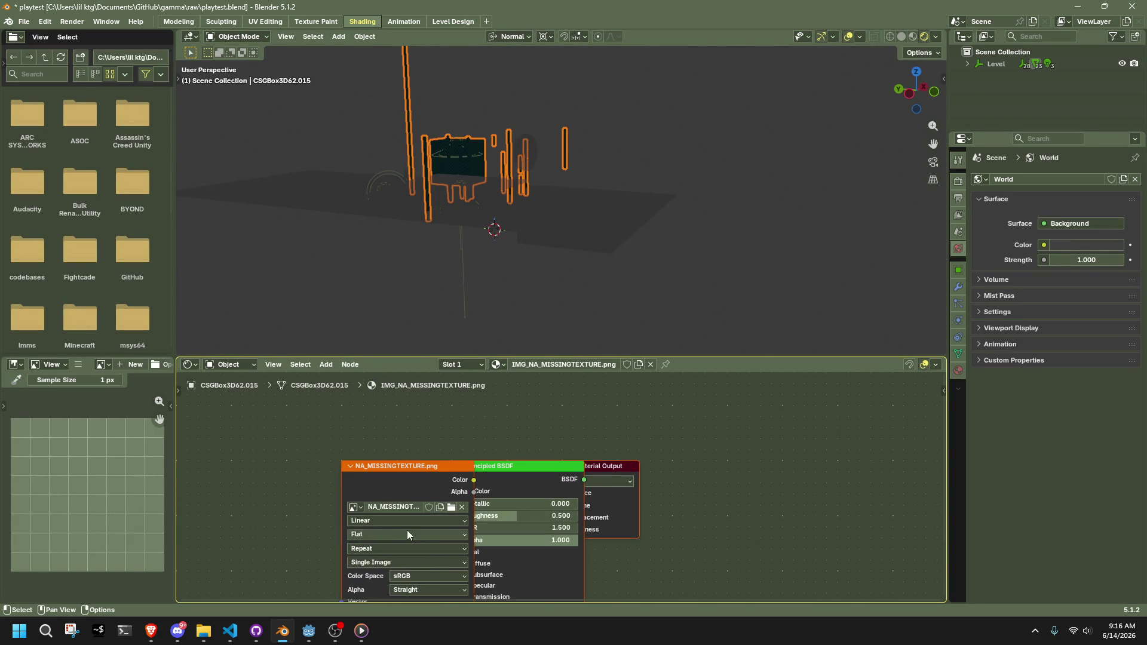
pyautogui.click(386, 522)
pyautogui.click(381, 558)
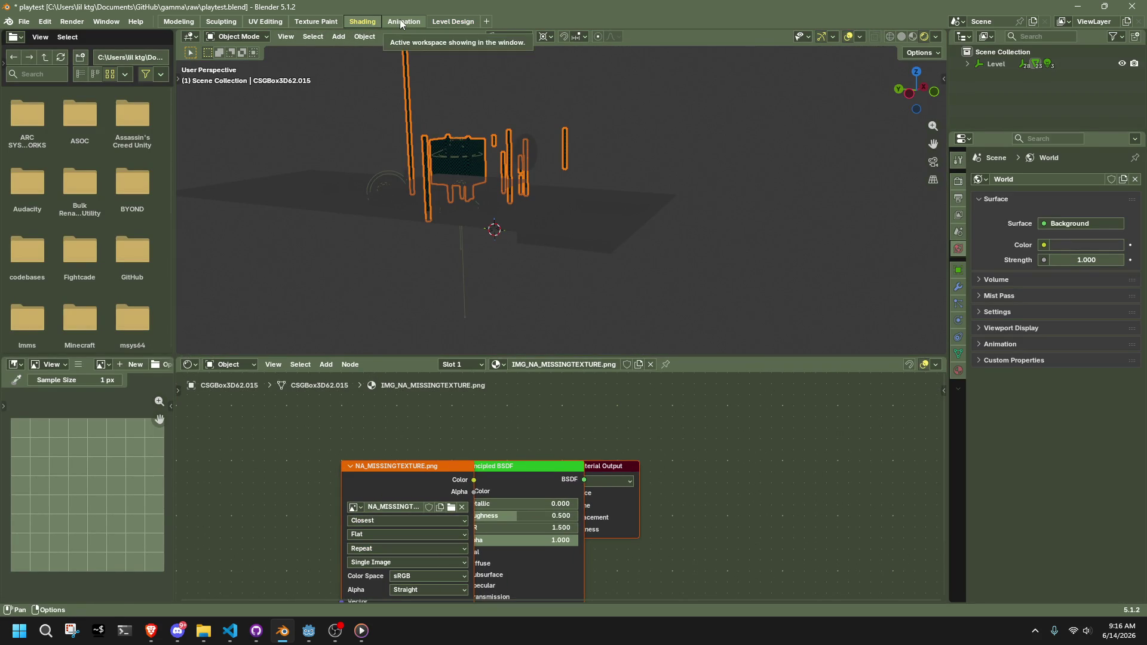
# Re-project the pillars' checker face-aligned at scale 64.63 across 84 faces
pyautogui.click(192, 22)
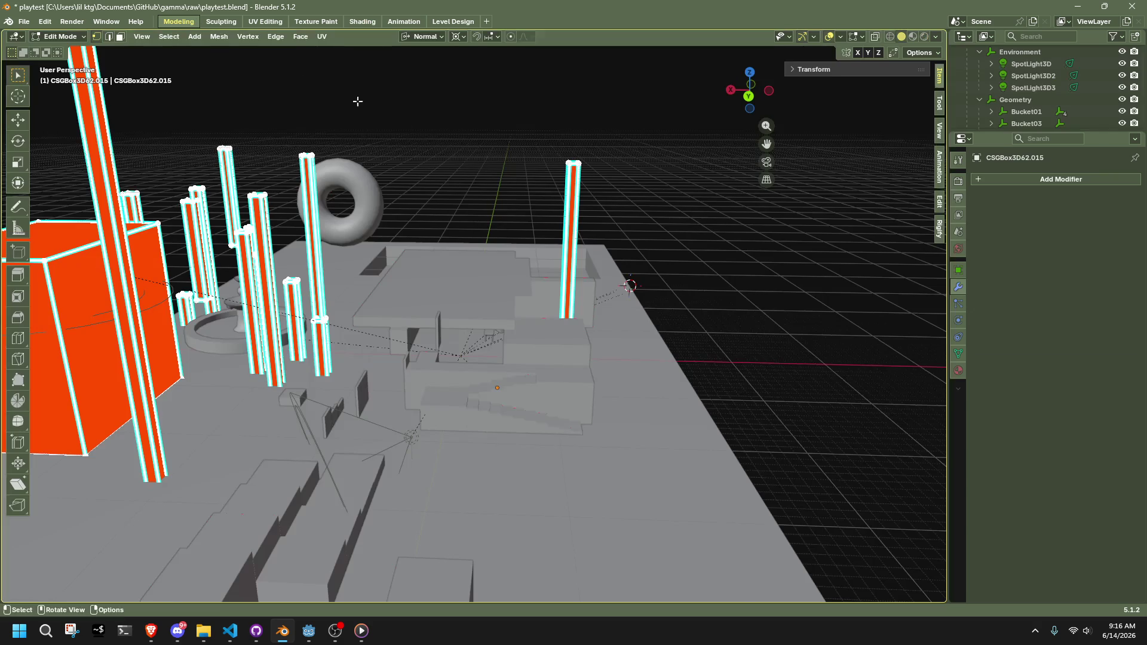
pyautogui.click(402, 22)
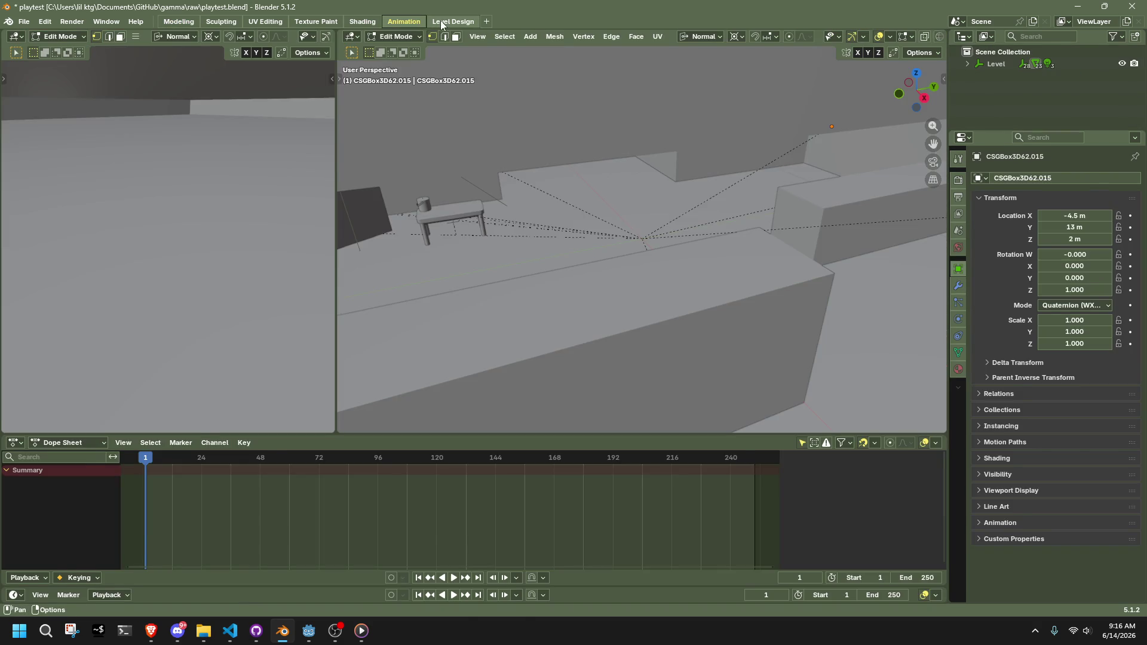
pyautogui.click(466, 21)
pyautogui.scroll(5, 418, 250)
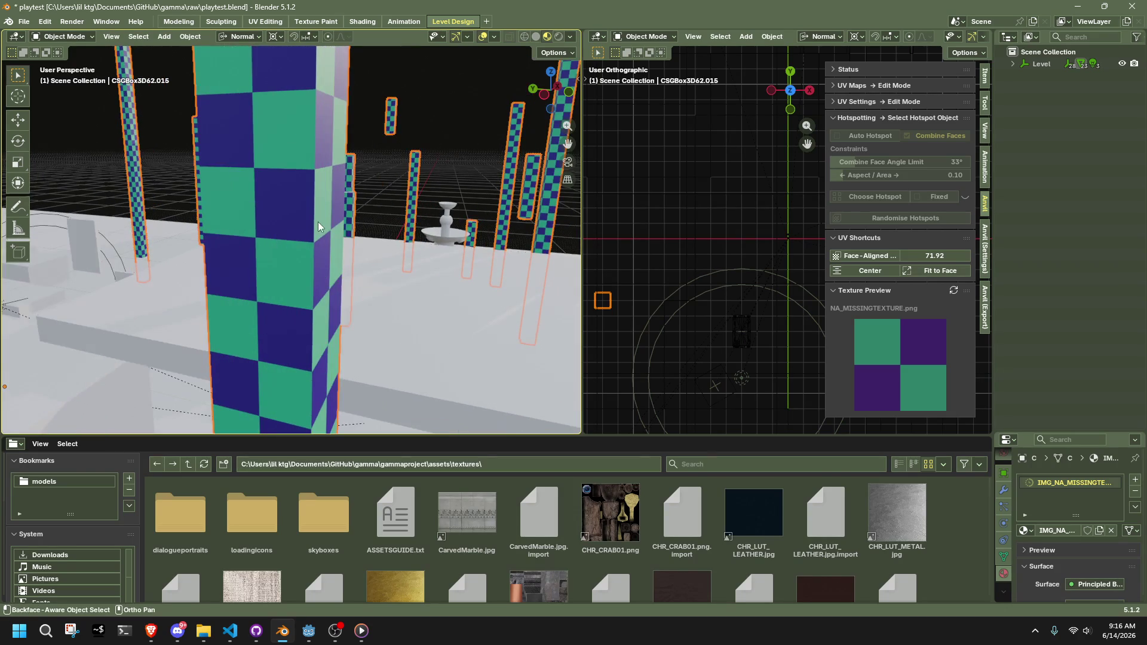
pyautogui.click(875, 257)
pyautogui.click(870, 271)
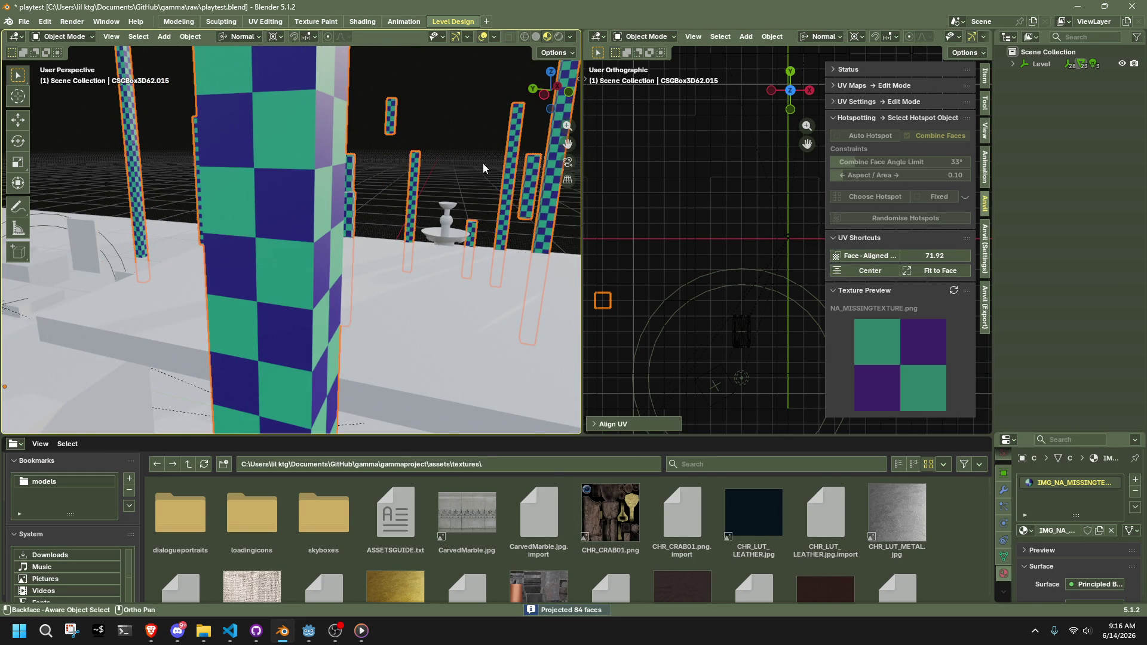
pyautogui.moveTo(935, 256)
pyautogui.mouseDown()
pyautogui.moveTo(896, 256)
pyautogui.moveTo(881, 272)
pyautogui.mouseUp()
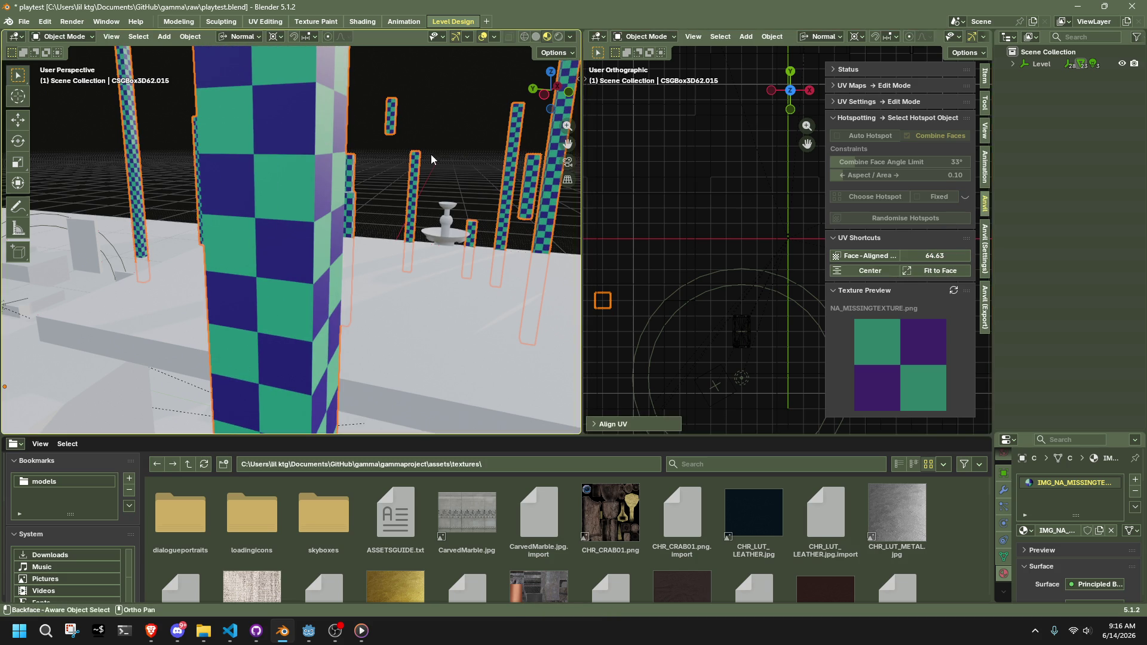
pyautogui.click(925, 277)
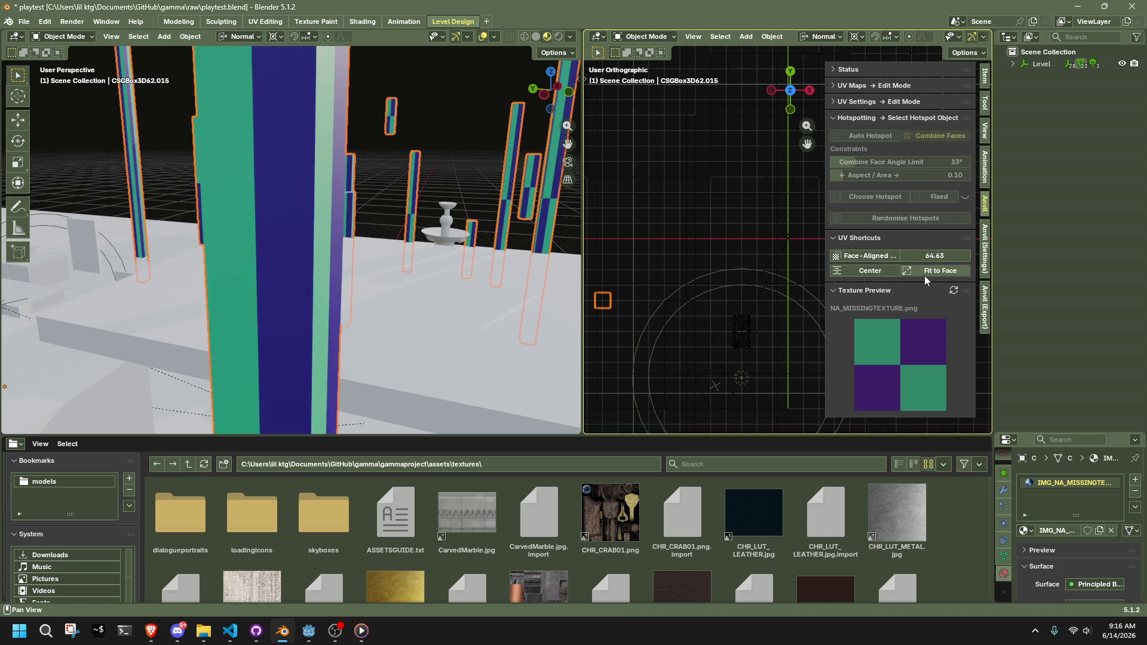
pyautogui.click(869, 256)
pyautogui.scroll(-5, 451, 149)
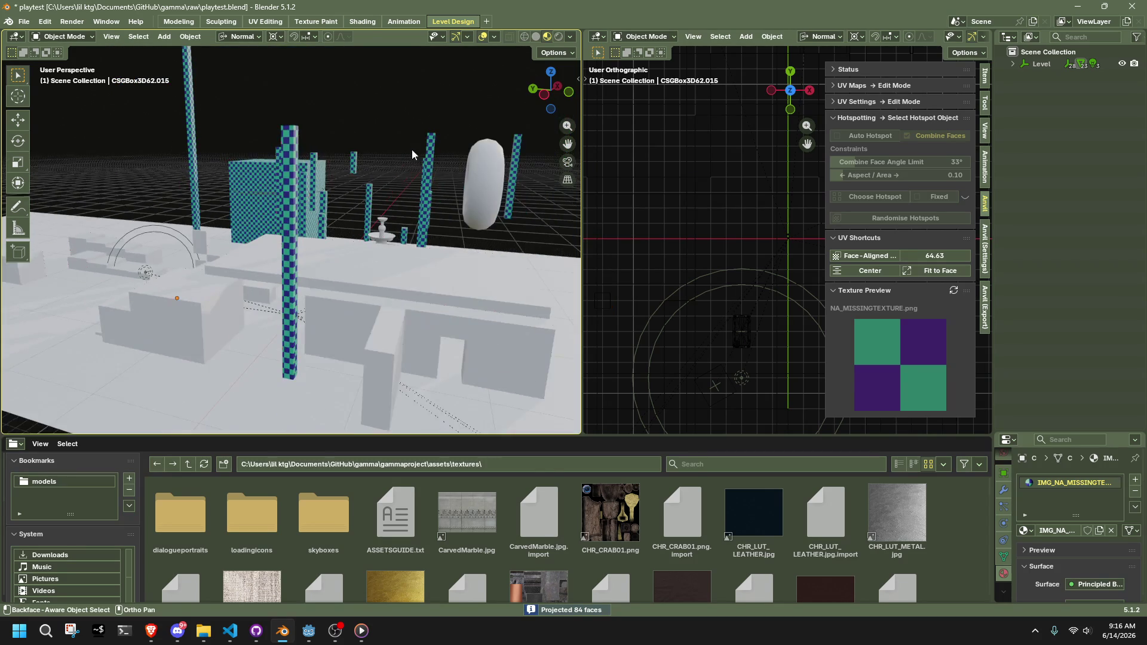
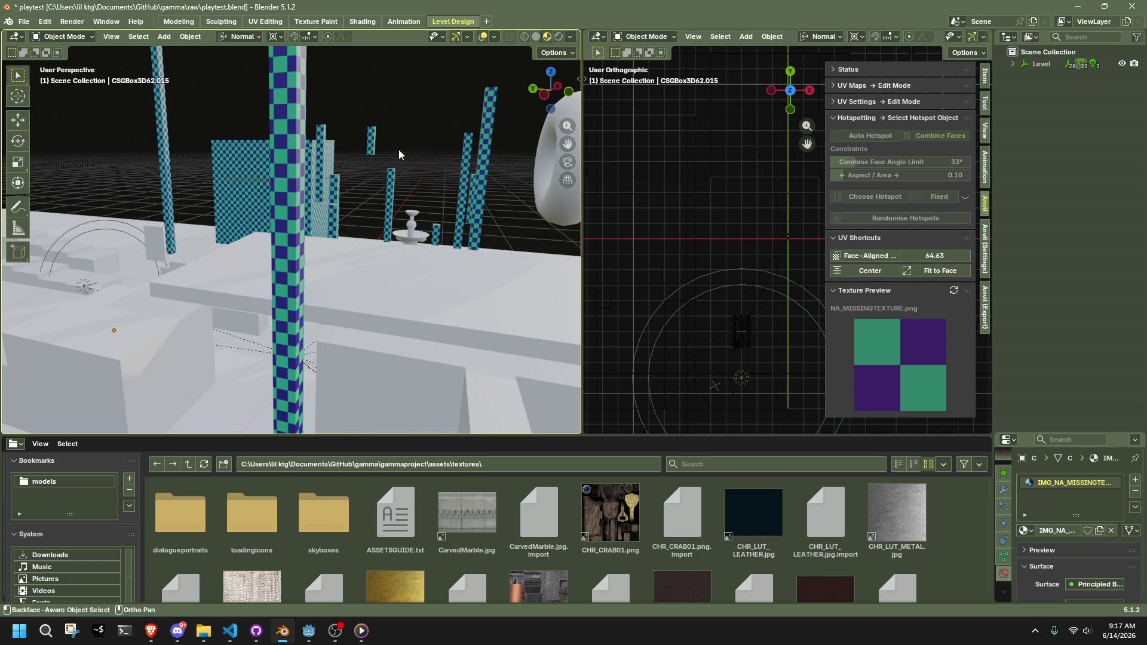
# Save playtest.blend and select the checkered pillar and the other checkered objects
pyautogui.hotkey('ctrl', 's')
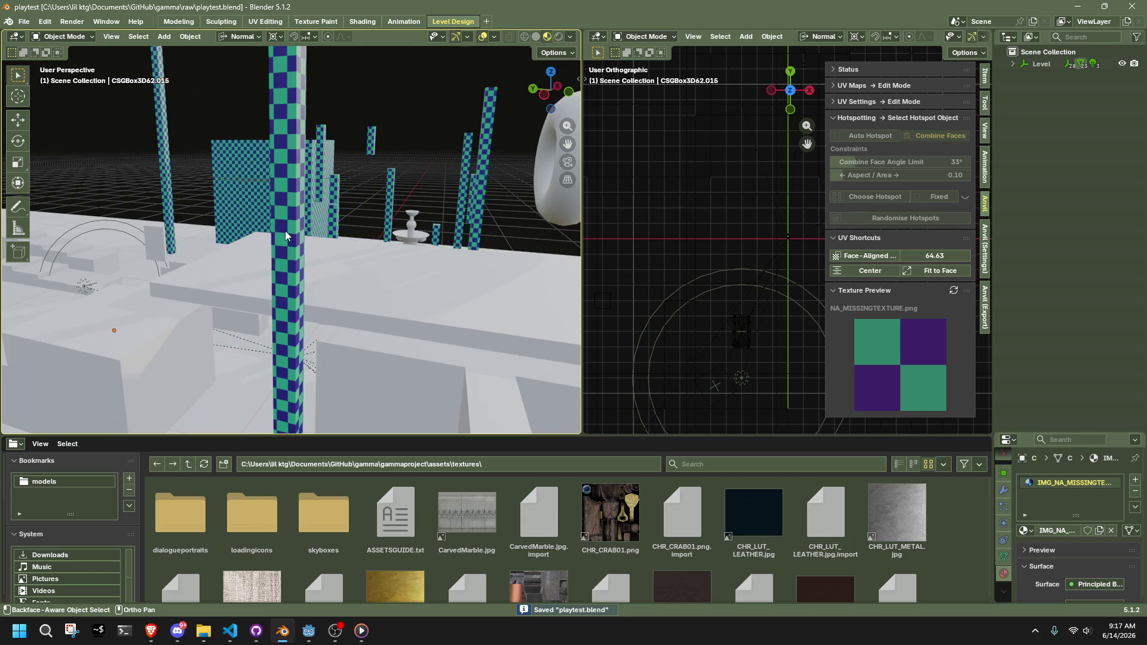
pyautogui.click(285, 231)
pyautogui.press('KP_Decimal')
pyautogui.moveTo(286, 231)
pyautogui.mouseDown(button='middle')
pyautogui.moveTo(406, 259)
pyautogui.moveTo(511, 242)
pyautogui.moveTo(496, 235)
pyautogui.moveTo(549, 256)
pyautogui.mouseUp(button='middle')
pyautogui.scroll(-4, 1069, 555)
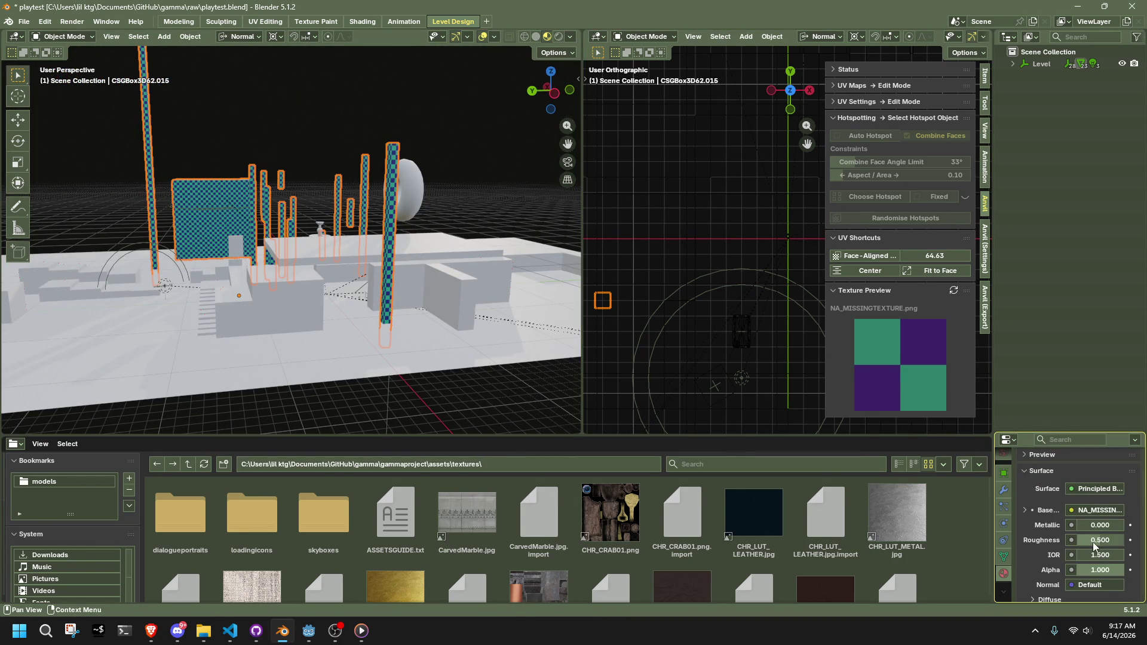
# Raise the checkered material's roughness to about 0.766, expand Specular, deselect, and save
pyautogui.moveTo(1096, 540); pyautogui.dragTo(1129, 548)
pyautogui.scroll(-5, 1080, 573)
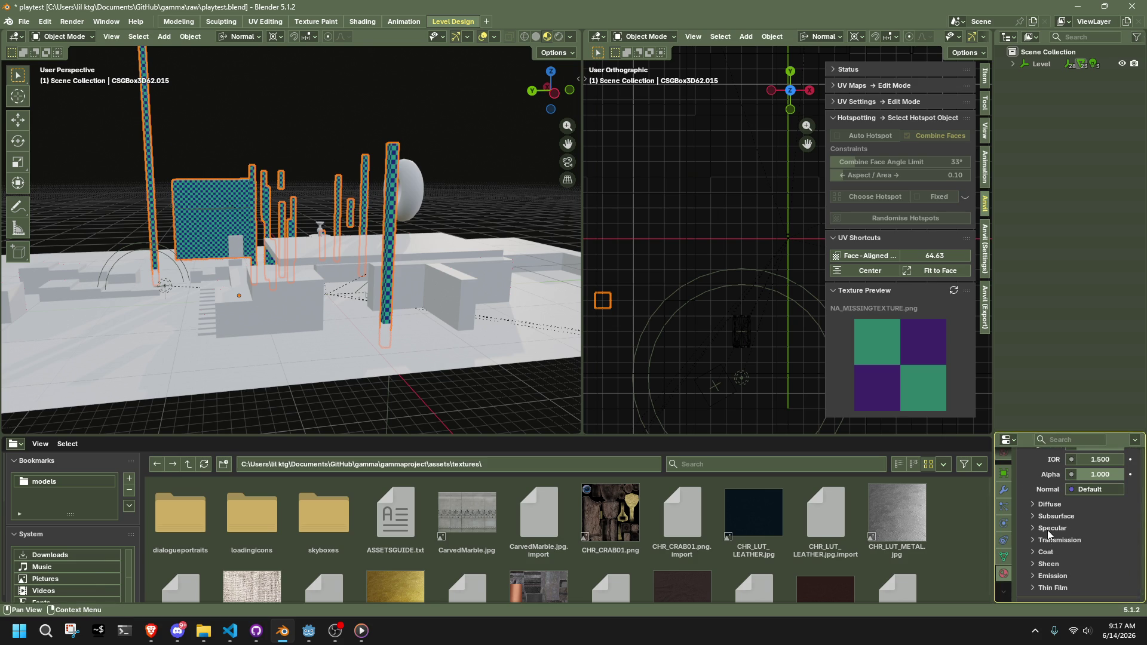
pyautogui.click(1049, 531)
pyautogui.click(510, 202)
pyautogui.hotkey('ctrl', 's')
# Select the large floor box and view it across the level
pyautogui.moveTo(511, 201); pyautogui.dragTo(472, 297, button='middle')
pyautogui.click(291, 405)
pyautogui.moveTo(291, 405)
pyautogui.mouseDown(button='middle')
pyautogui.moveTo(349, 321)
pyautogui.moveTo(415, 393)
pyautogui.mouseUp(button='middle')
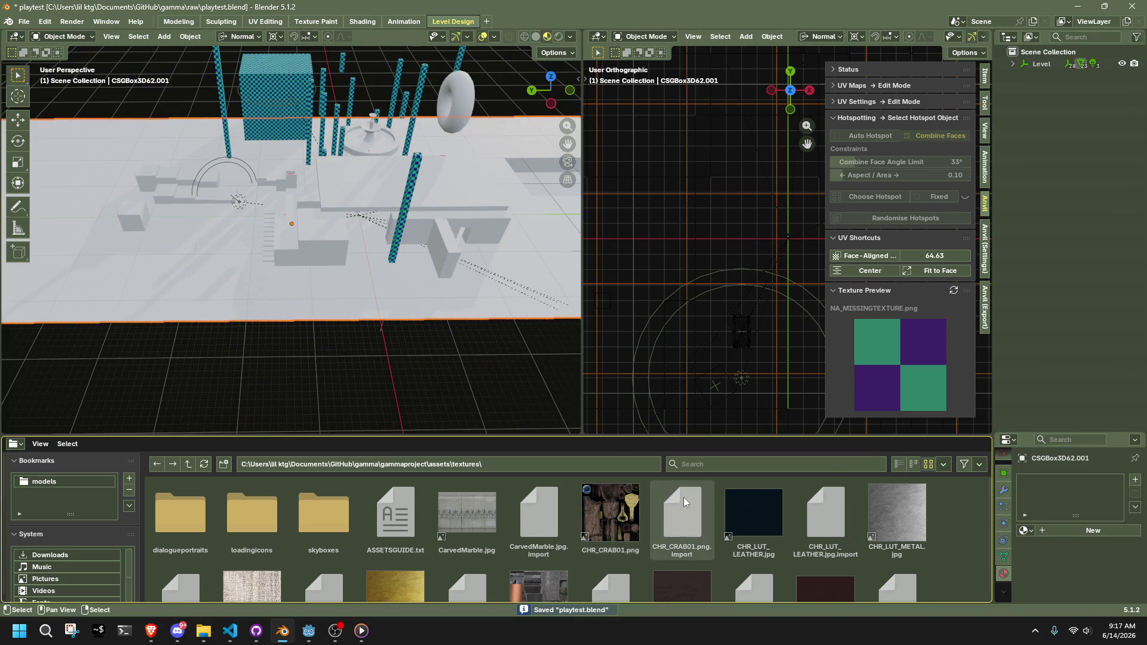
# Apply the MET_METALWEATHERED01.jpg texture to the floor box
pyautogui.scroll(-5, 759, 544)
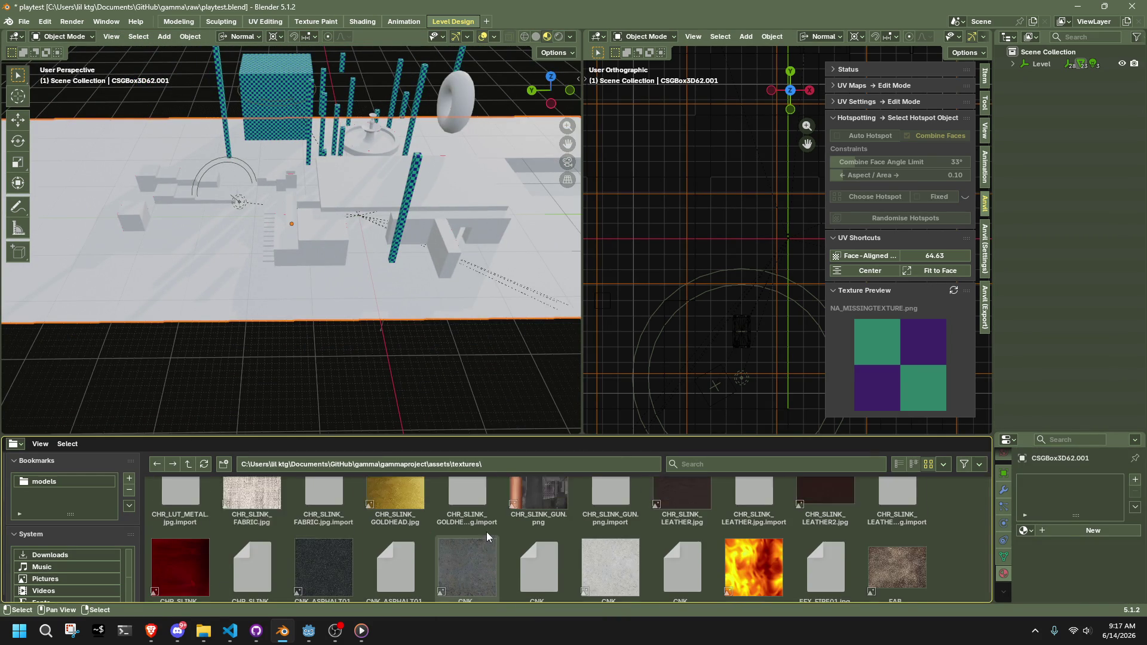
pyautogui.scroll(-5, 487, 531)
pyautogui.scroll(-5, 473, 526)
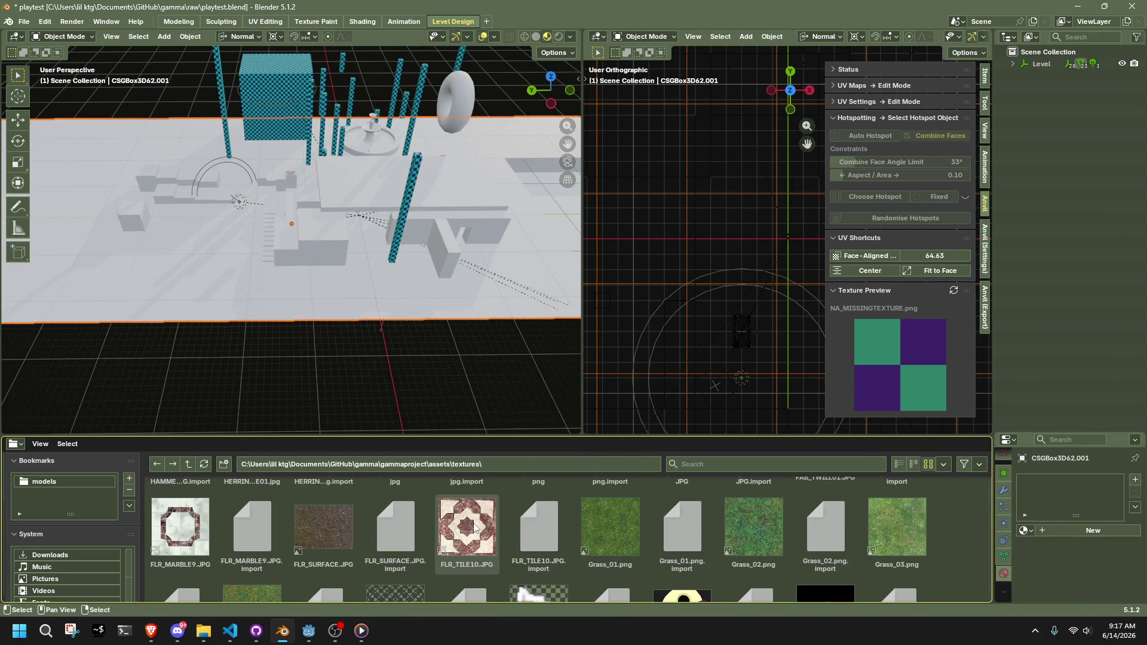
pyautogui.scroll(-2, 474, 526)
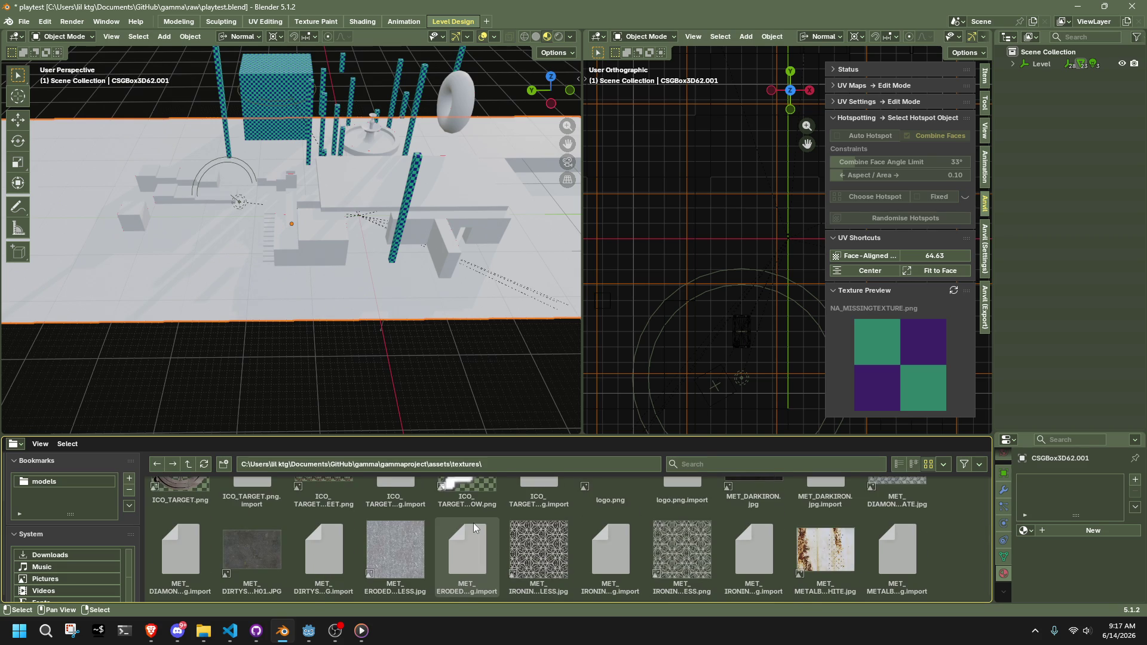
pyautogui.scroll(-3, 473, 527)
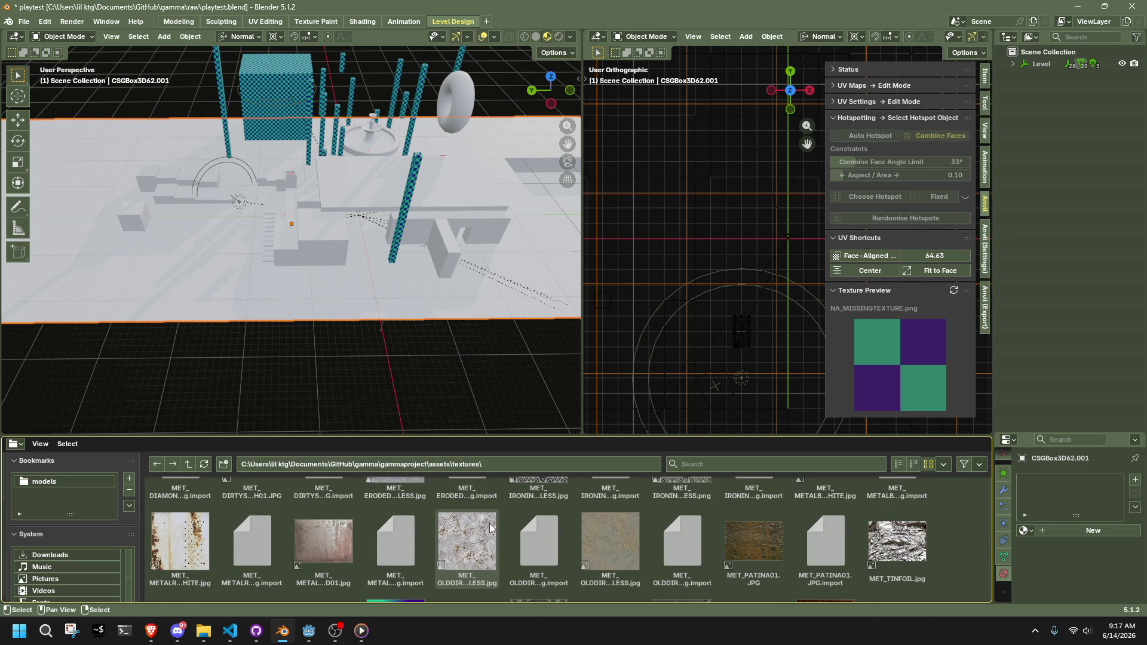
pyautogui.scroll(-3, 489, 523)
pyautogui.scroll(2, 489, 523)
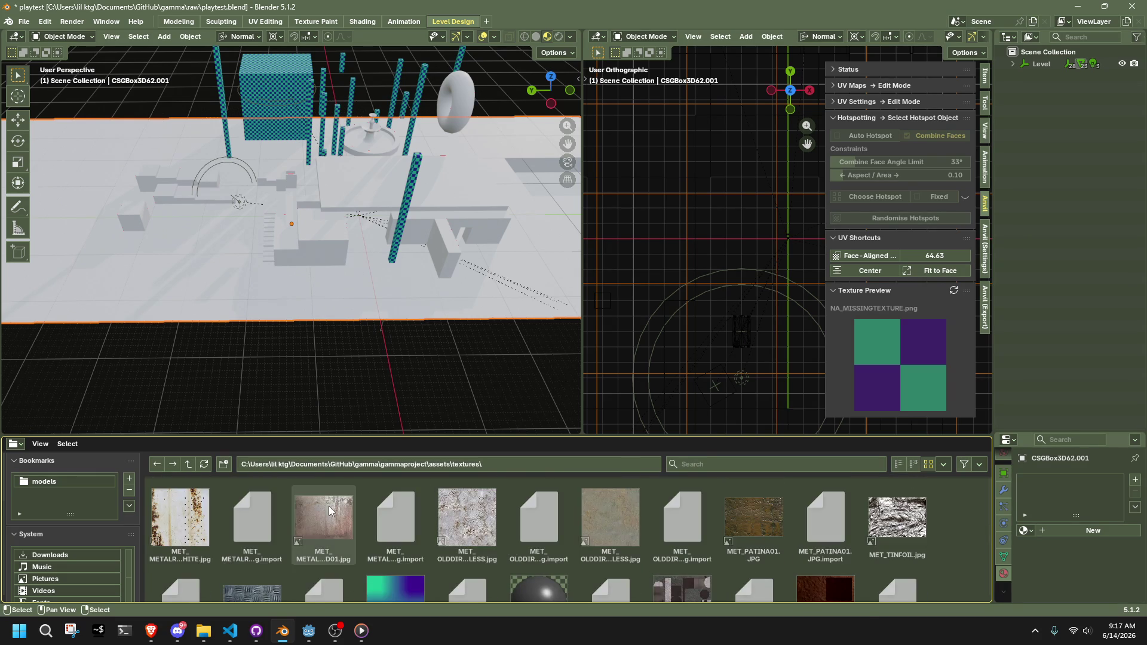
pyautogui.click(338, 545)
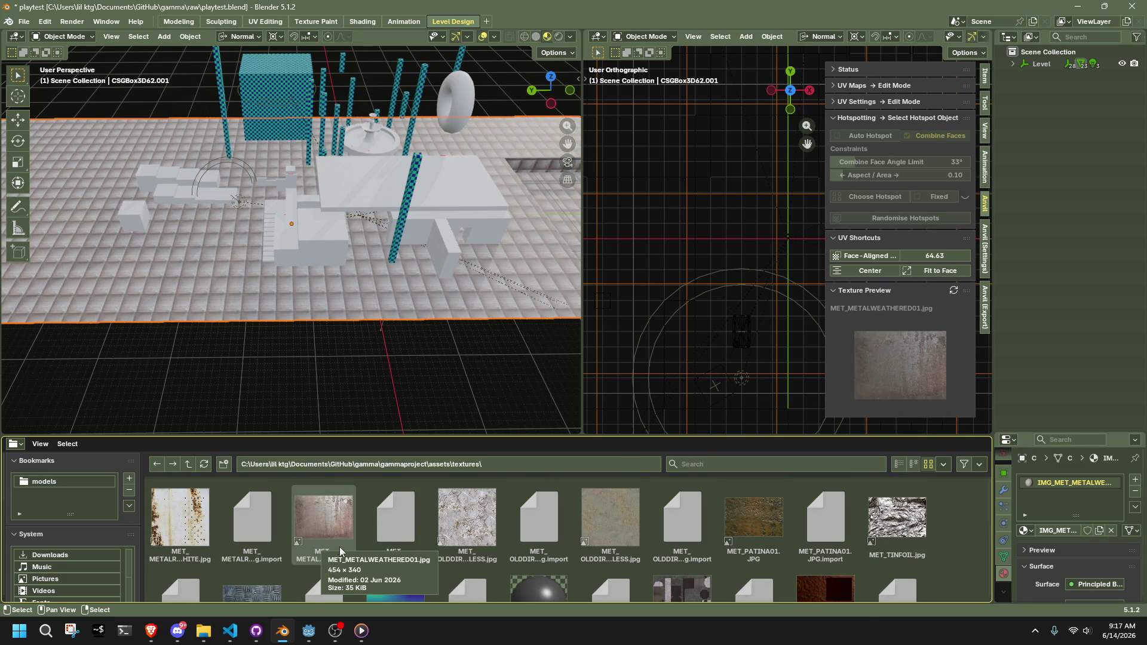
# Replace it with STO_ANCIENTBRICK01.png and nudge the face-aligned scale to 15.94
pyautogui.scroll(-2, 910, 554)
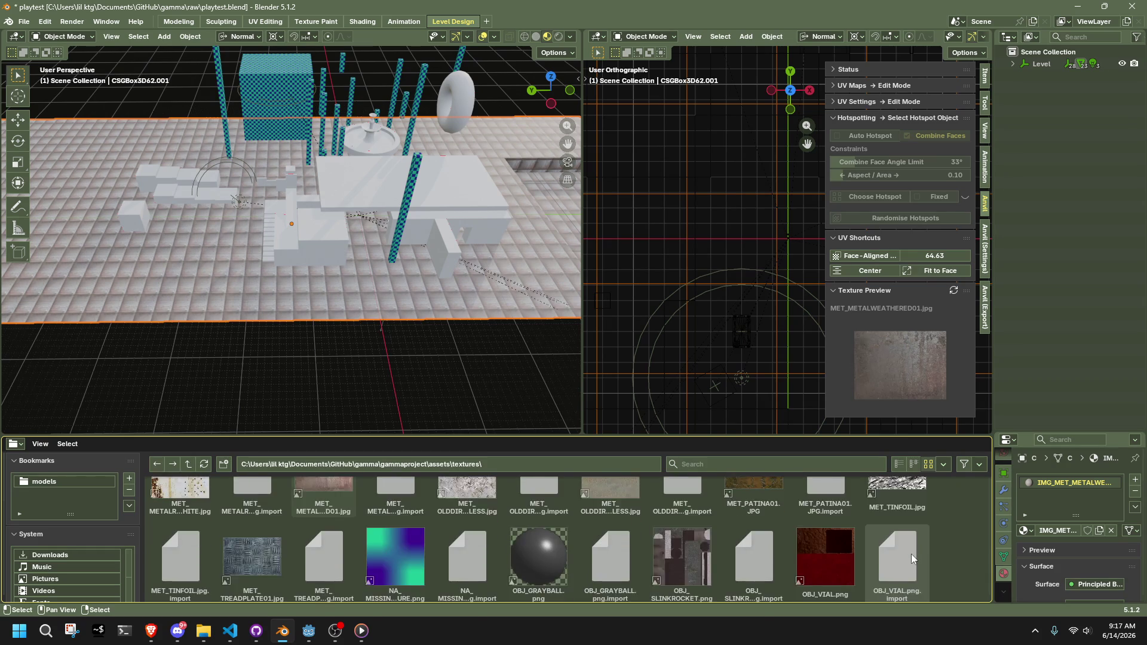
pyautogui.scroll(-2, 910, 554)
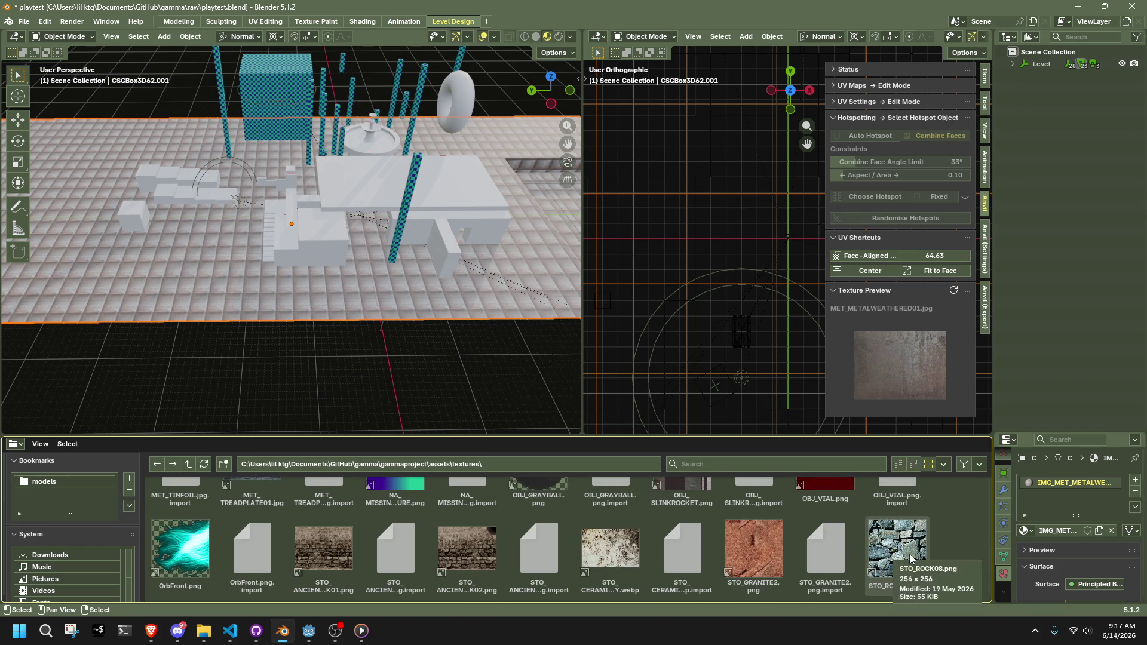
pyautogui.click(318, 578)
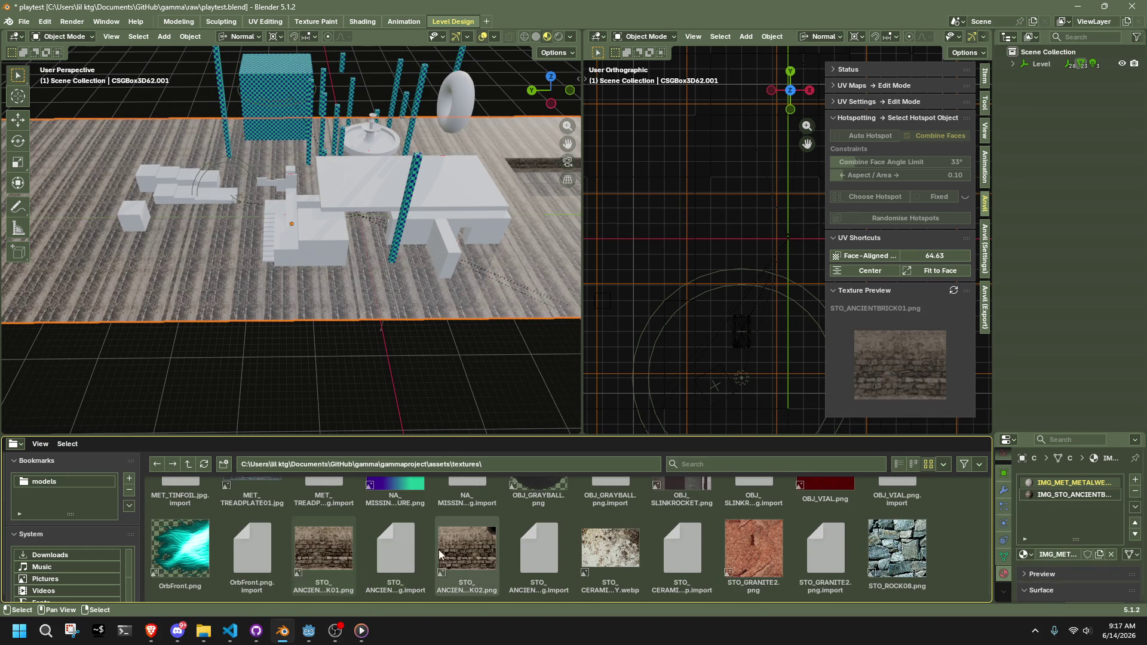
pyautogui.scroll(5, 417, 249)
pyautogui.scroll(1, 416, 249)
pyautogui.scroll(-4, 416, 249)
pyautogui.moveTo(935, 256)
pyautogui.mouseDown()
pyautogui.moveTo(961, 255)
pyautogui.moveTo(930, 255)
pyautogui.mouseUp()
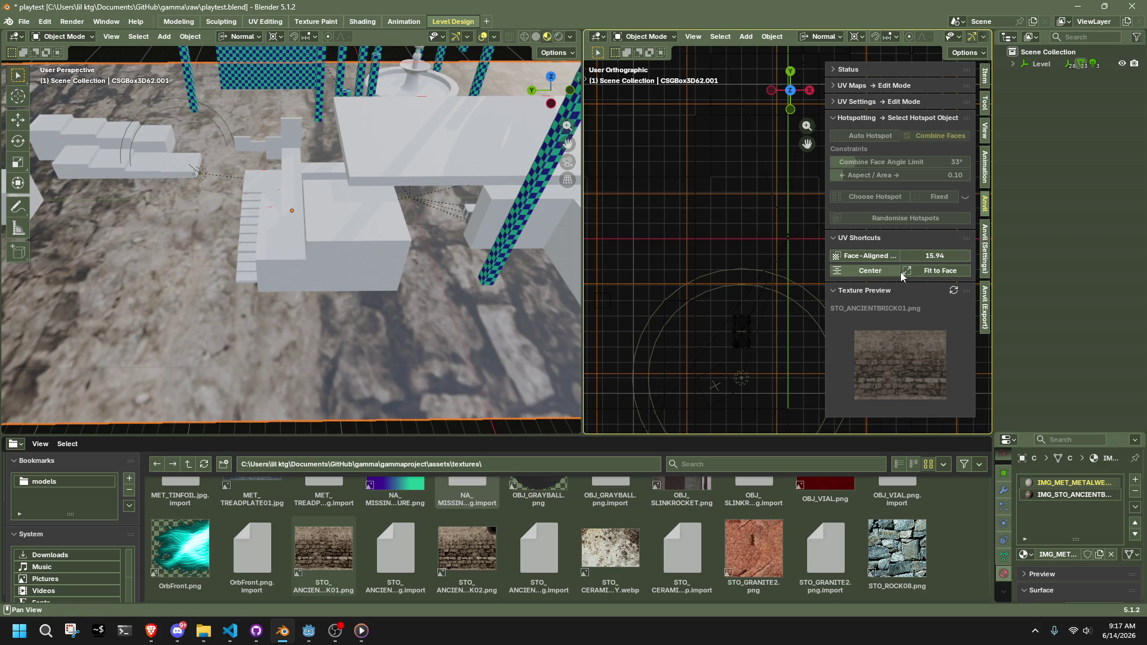
# Enter face-aligned scale 1, then 2, and centre the brick texture on the floor box
pyautogui.click(930, 255)
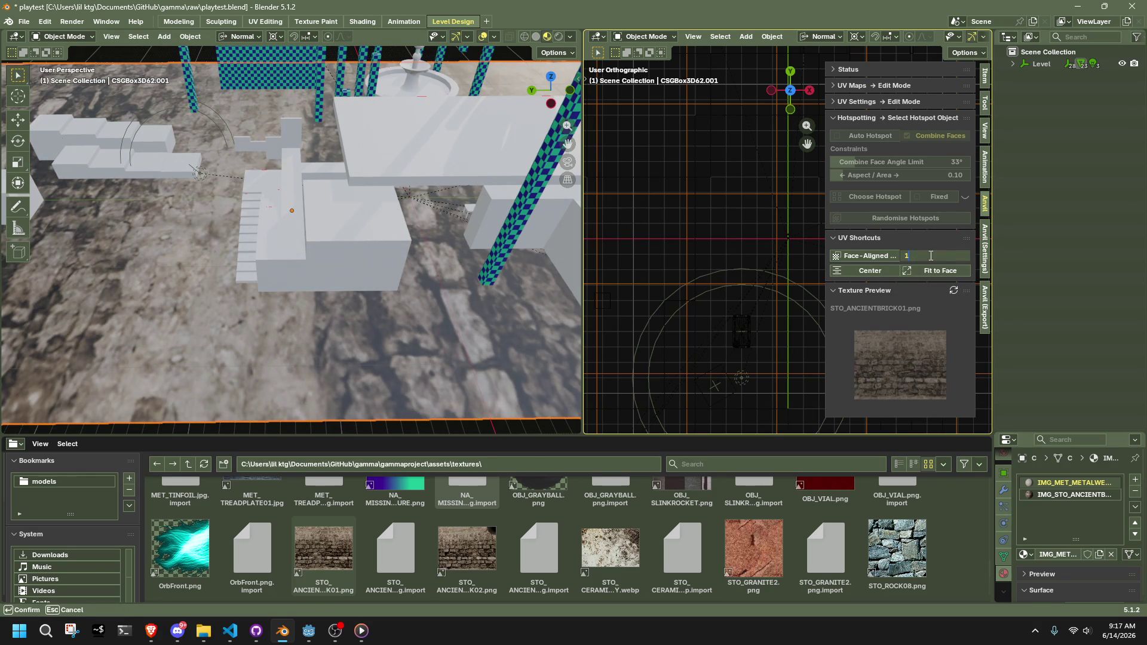
pyautogui.press('Return')
pyautogui.click(932, 257)
pyautogui.write('2')
pyautogui.press('Return')
pyautogui.moveTo(574, 275)
pyautogui.mouseDown(button='middle')
pyautogui.moveTo(450, 284)
pyautogui.moveTo(549, 250)
pyautogui.mouseUp(button='middle')
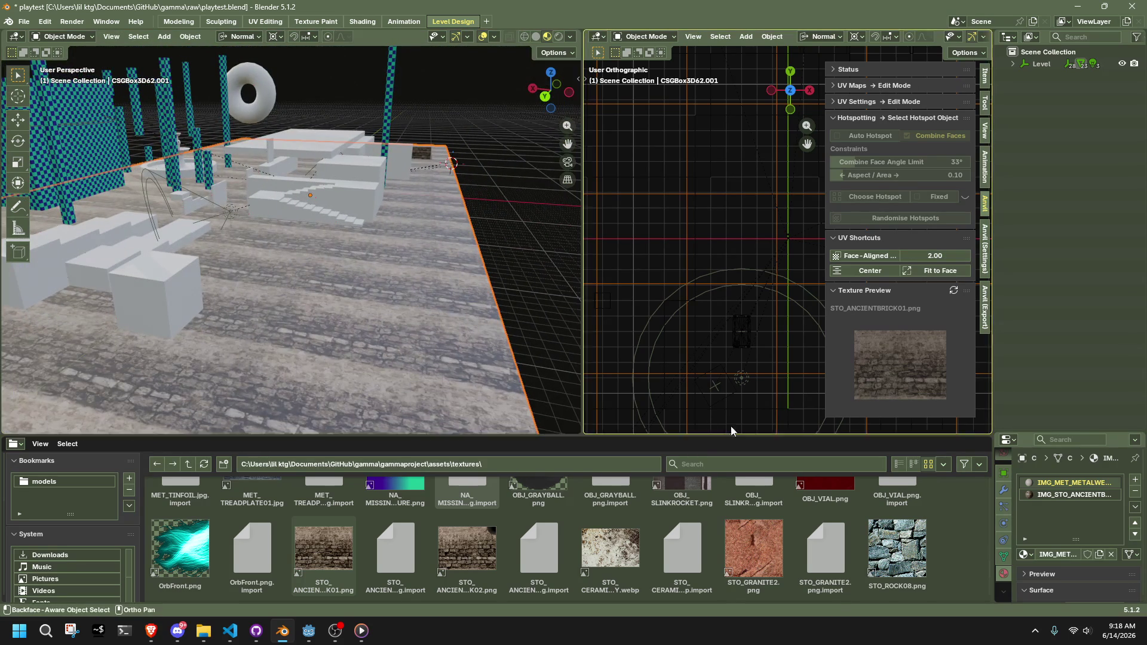
pyautogui.click(881, 272)
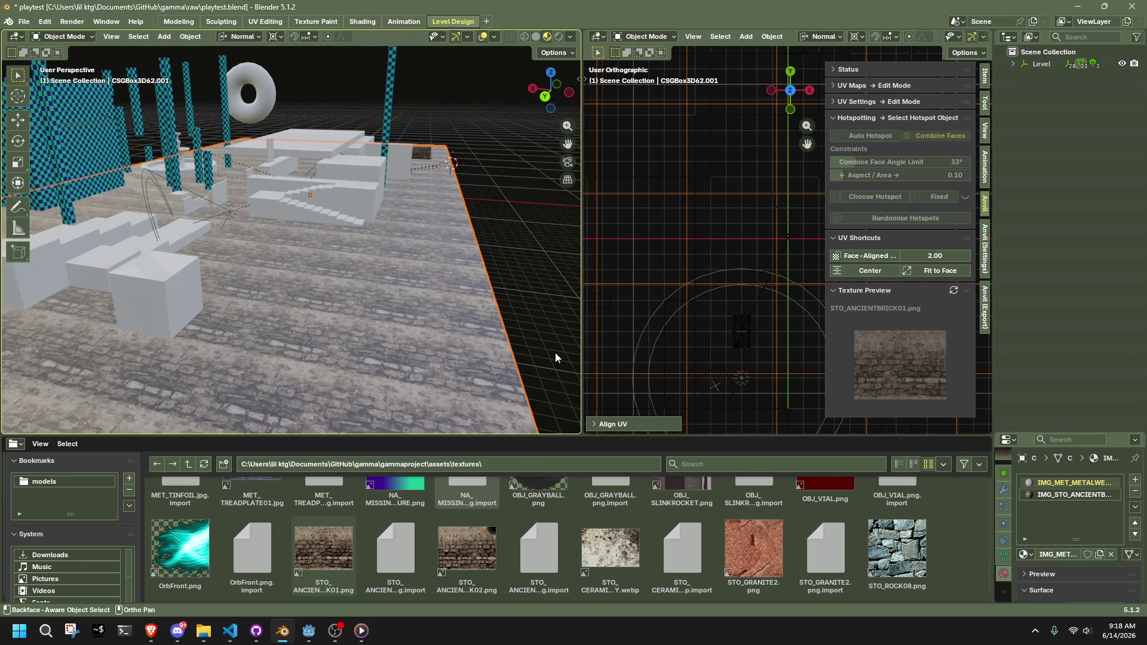
# Filter the texture browser to show only image files
pyautogui.scroll(-2, 297, 556)
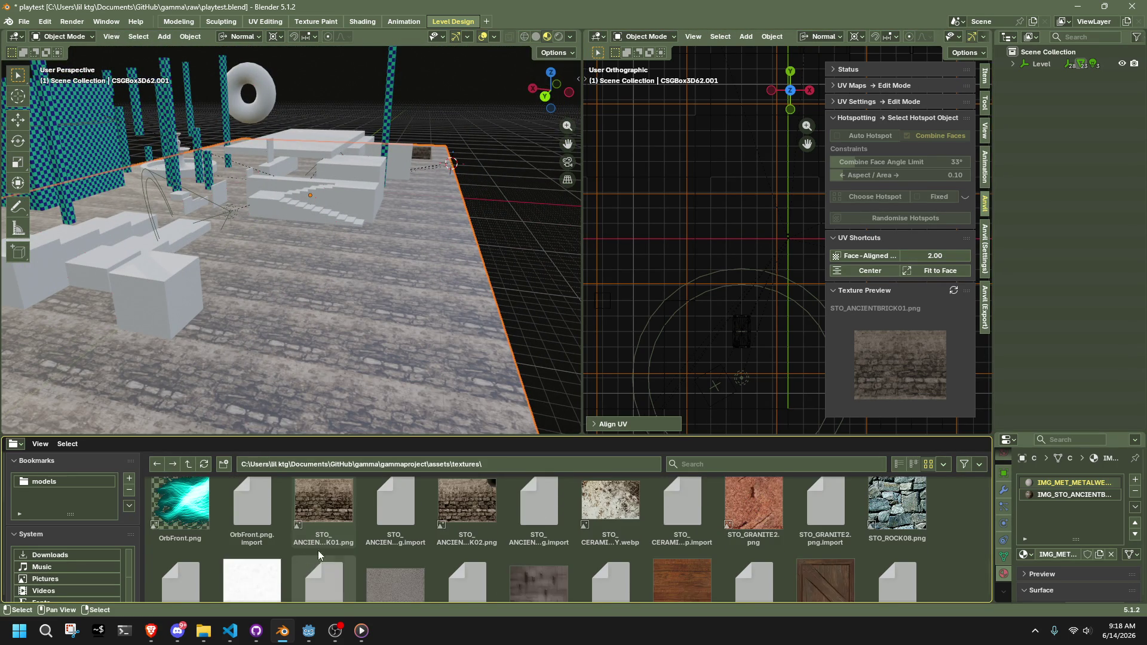
pyautogui.click(943, 465)
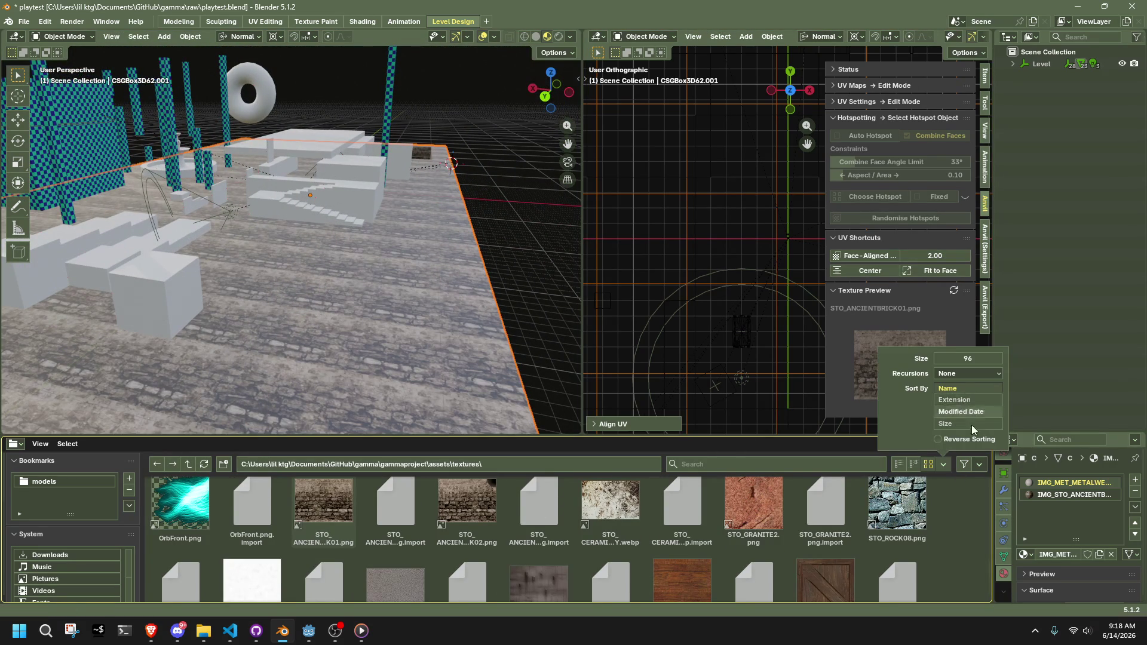
pyautogui.click(978, 463)
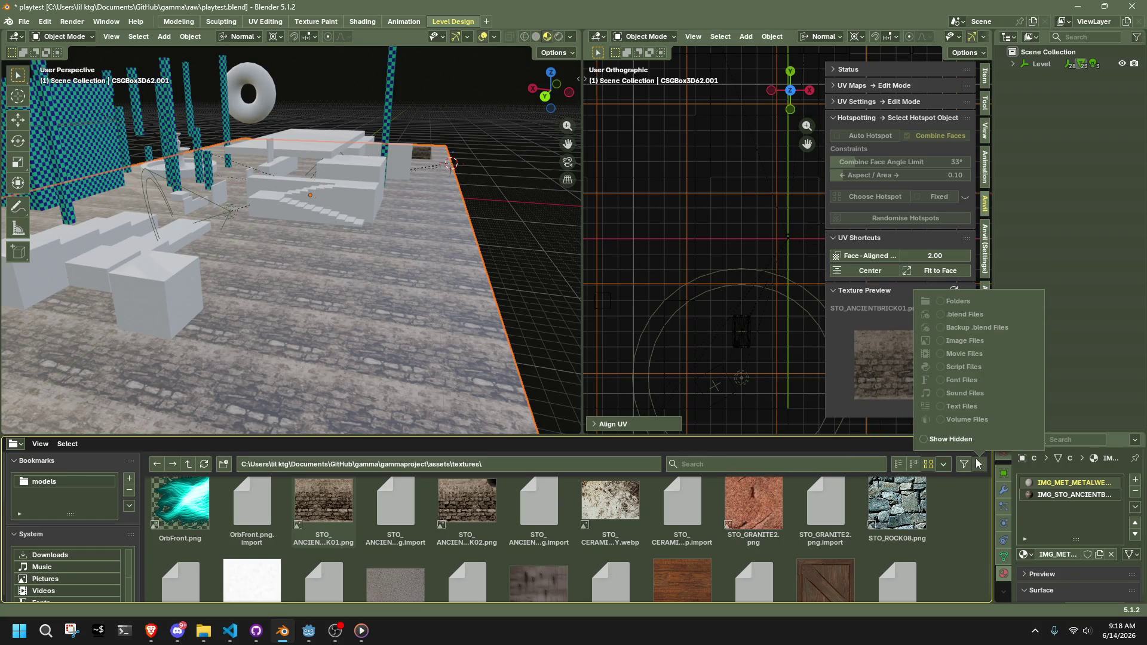
pyautogui.click(942, 342)
pyautogui.click(963, 464)
# Apply the STO_ROCK08.png stone texture to the floor
pyautogui.scroll(-3, 446, 536)
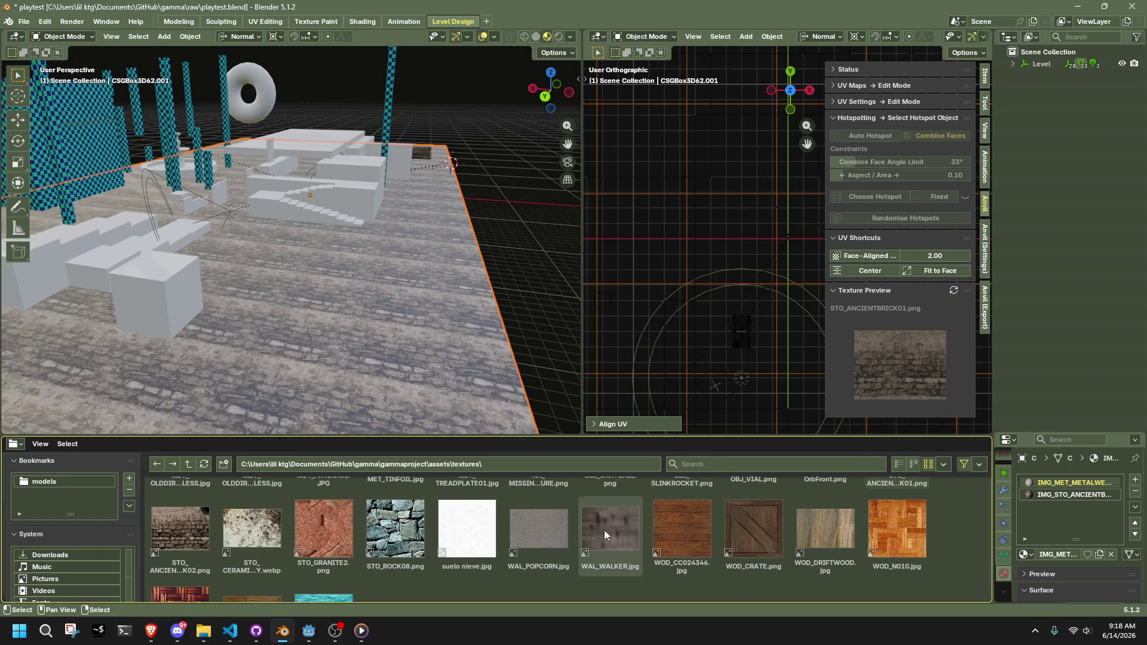
pyautogui.scroll(2, 398, 574)
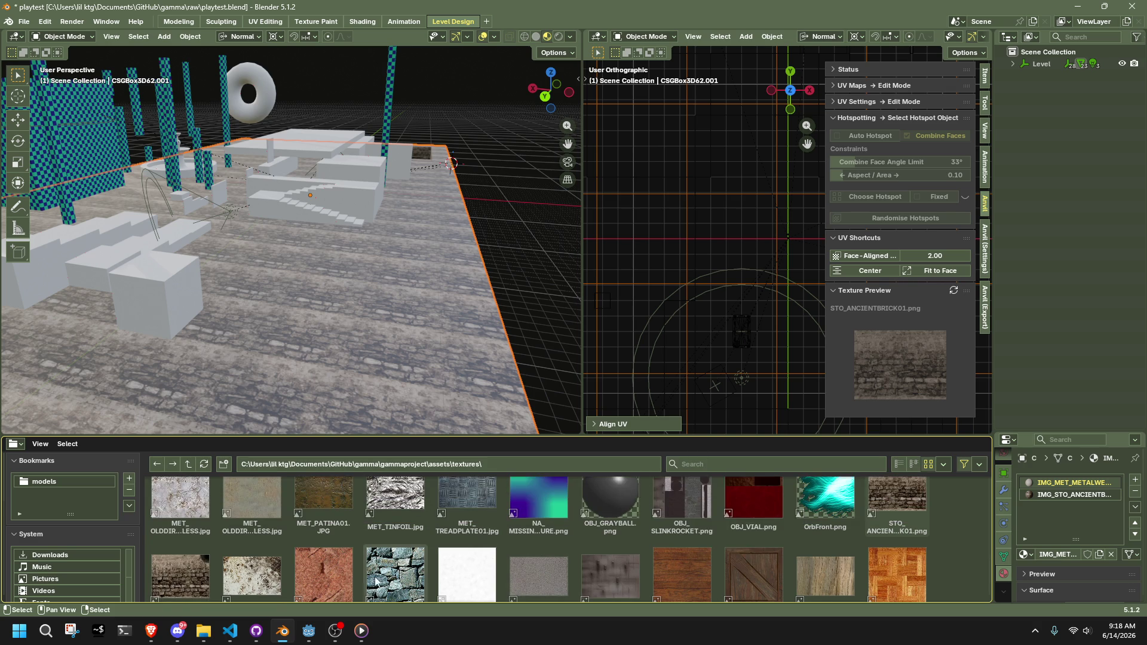
pyautogui.click(397, 586)
# Drag the floor's face-aligned scale down to 1.00, then up to 3.37
pyautogui.scroll(-1, 377, 493)
pyautogui.scroll(6, 467, 250)
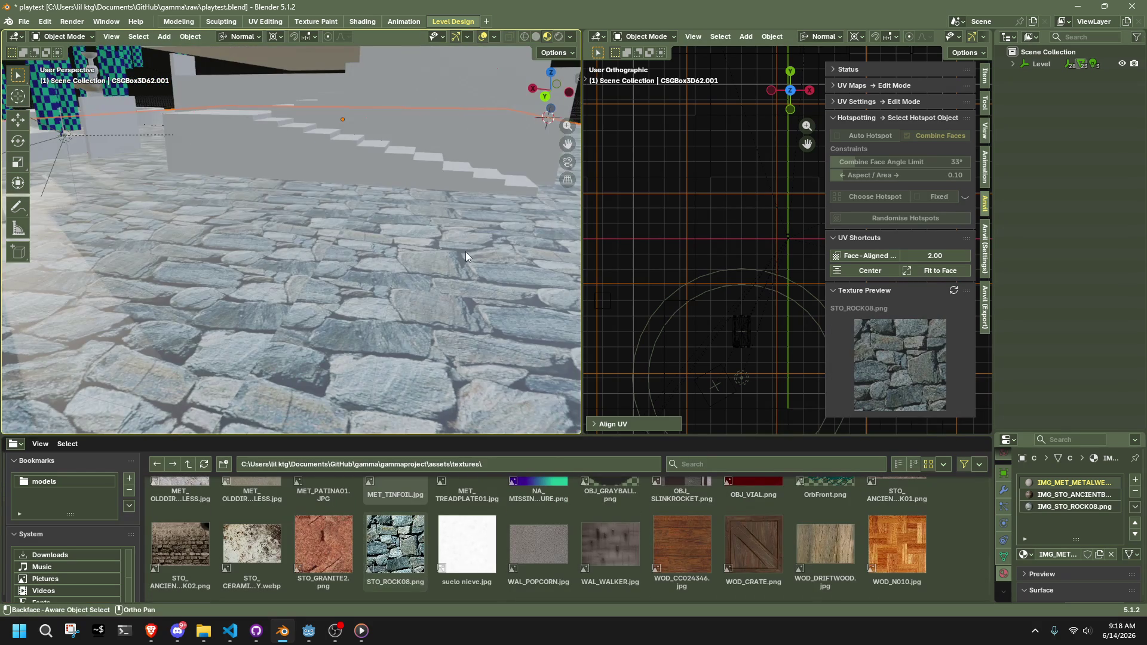
pyautogui.scroll(3, 537, 537)
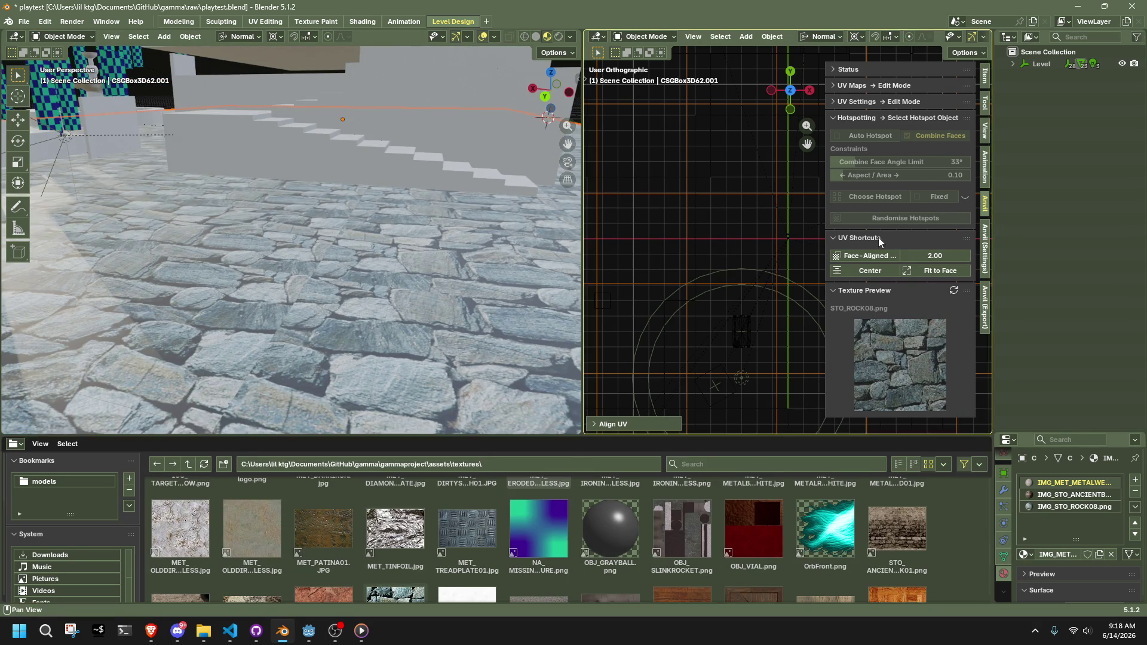
pyautogui.moveTo(934, 256); pyautogui.dragTo(923, 257)
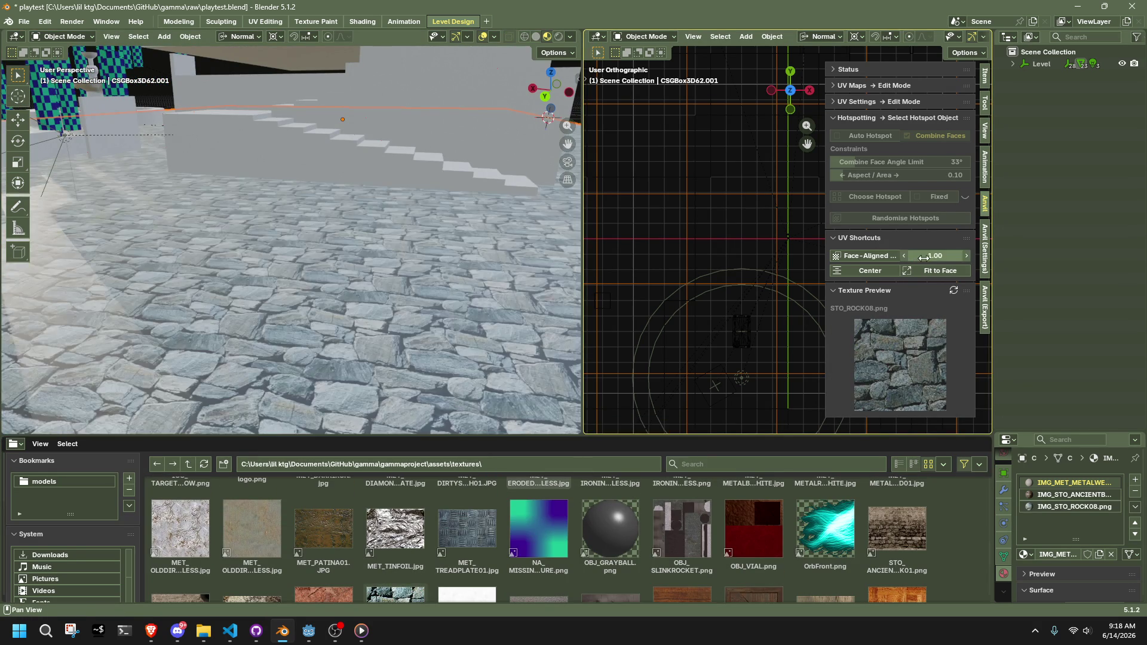
pyautogui.scroll(-8, 477, 256)
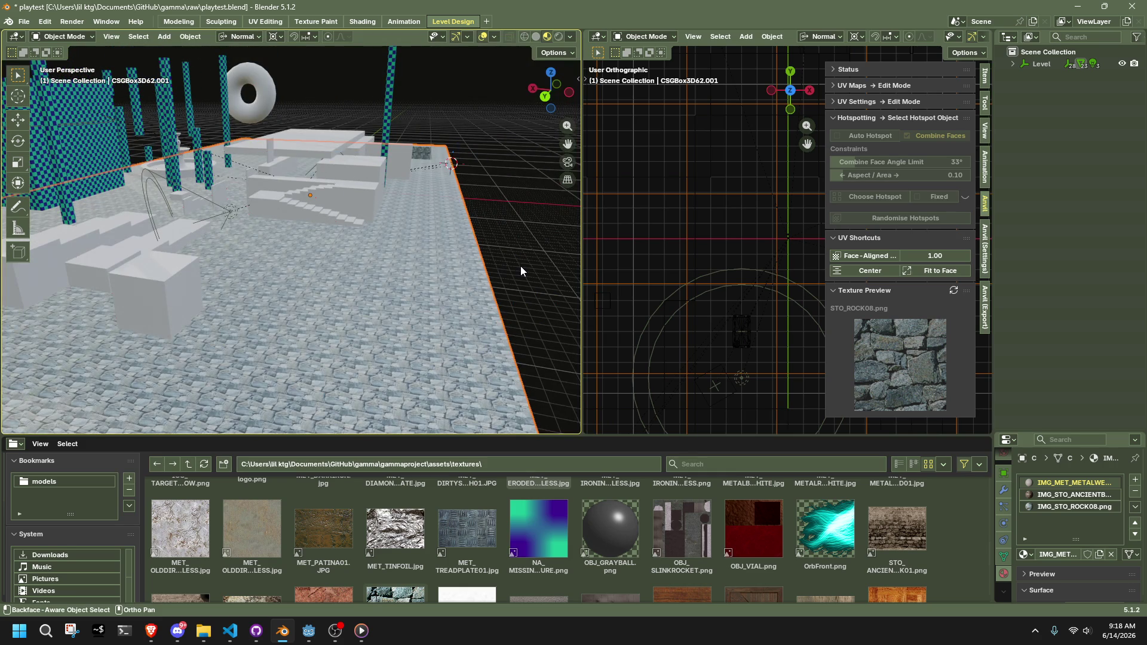
pyautogui.moveTo(924, 257); pyautogui.dragTo(968, 257)
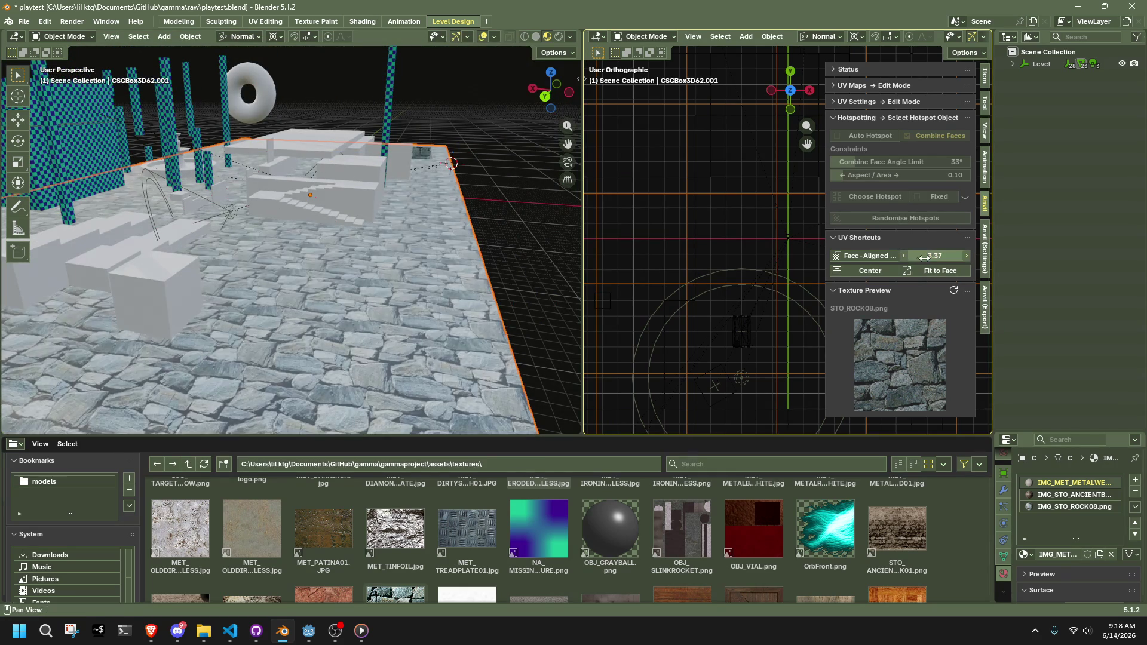
# Set the stone projection scale to 4, then 2, centre it, and re-apply face-aligned projection
pyautogui.click(930, 257)
pyautogui.write('4')
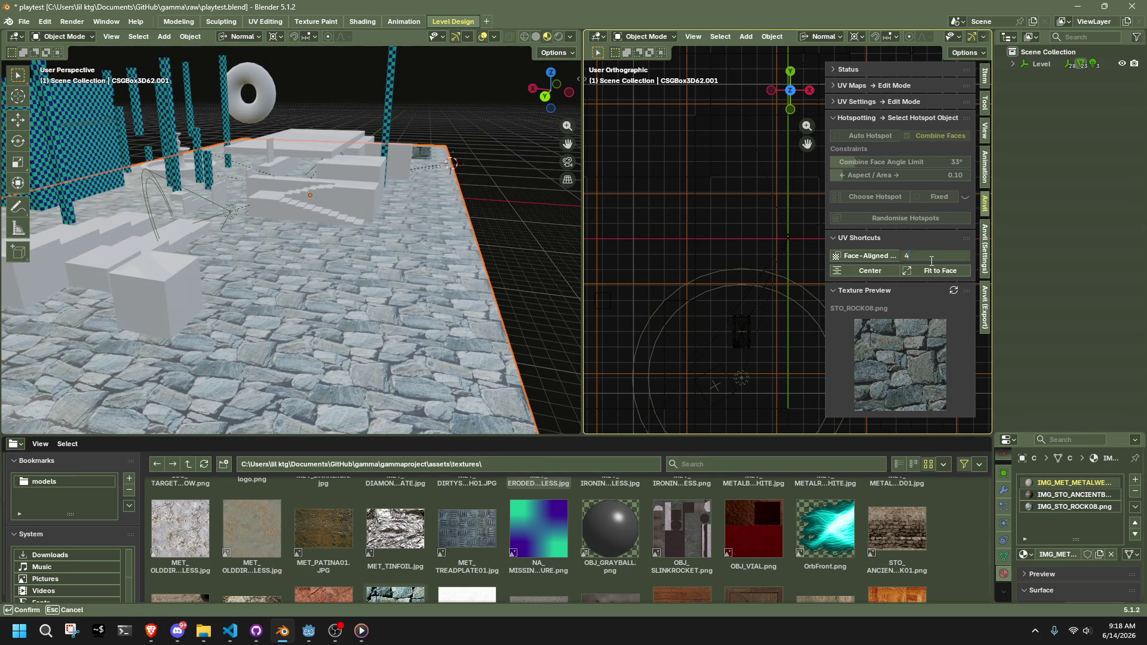
pyautogui.press('Return')
pyautogui.click(930, 257)
pyautogui.write('2')
pyautogui.press('Return')
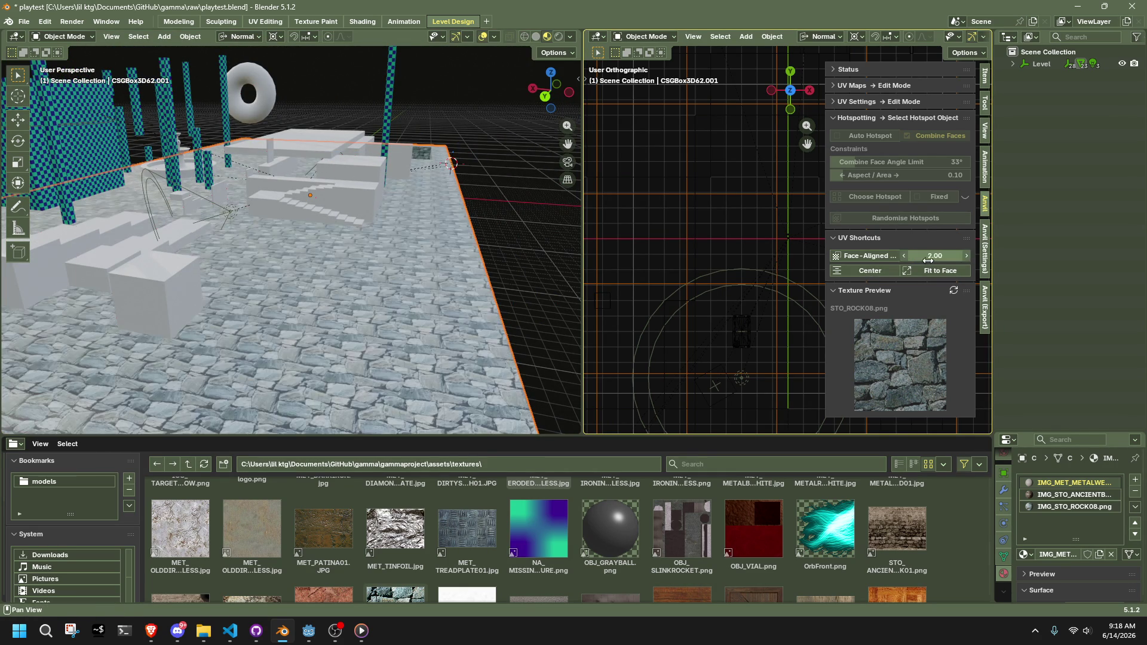
pyautogui.click(876, 273)
pyautogui.scroll(5, 402, 318)
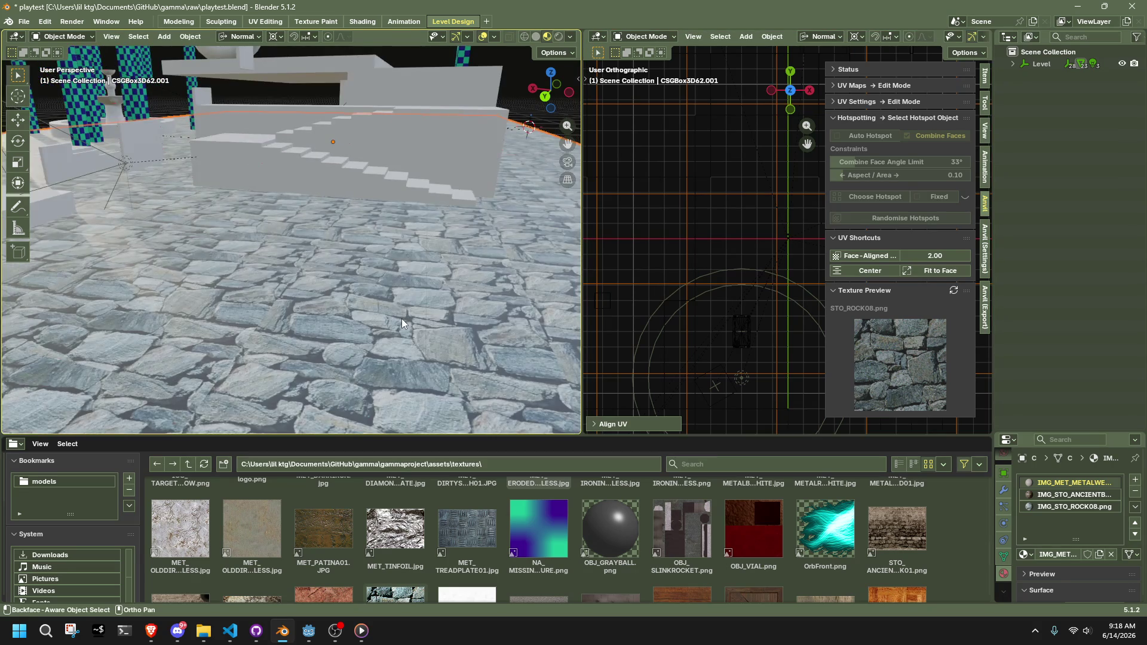
pyautogui.scroll(3, 401, 317)
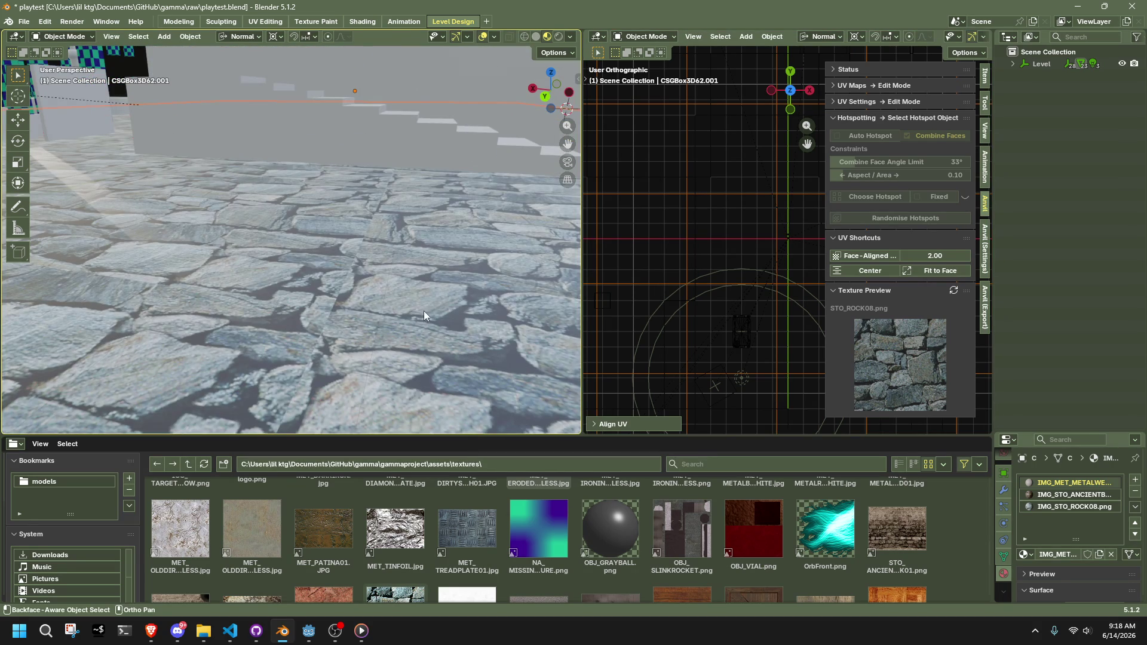
pyautogui.click(865, 255)
# Set the metal material's roughness to 1.000 and Specular IOR Level to 0
pyautogui.moveTo(386, 269)
pyautogui.mouseDown(button='middle')
pyautogui.moveTo(465, 284)
pyautogui.moveTo(454, 293)
pyautogui.mouseUp(button='middle')
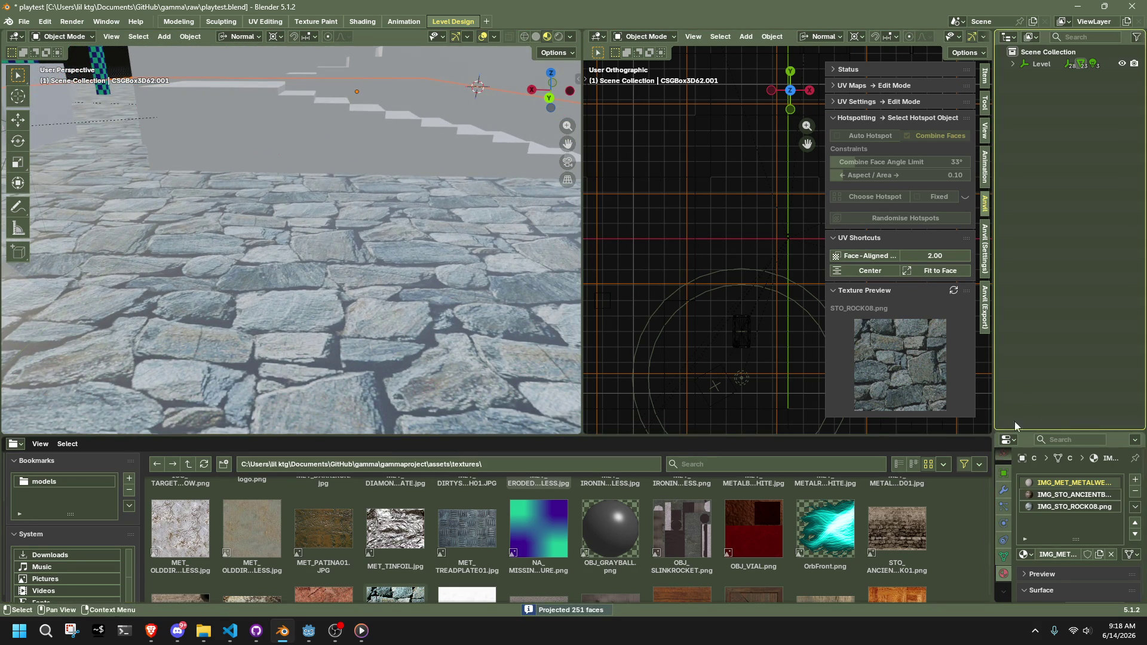
pyautogui.scroll(-5, 1087, 514)
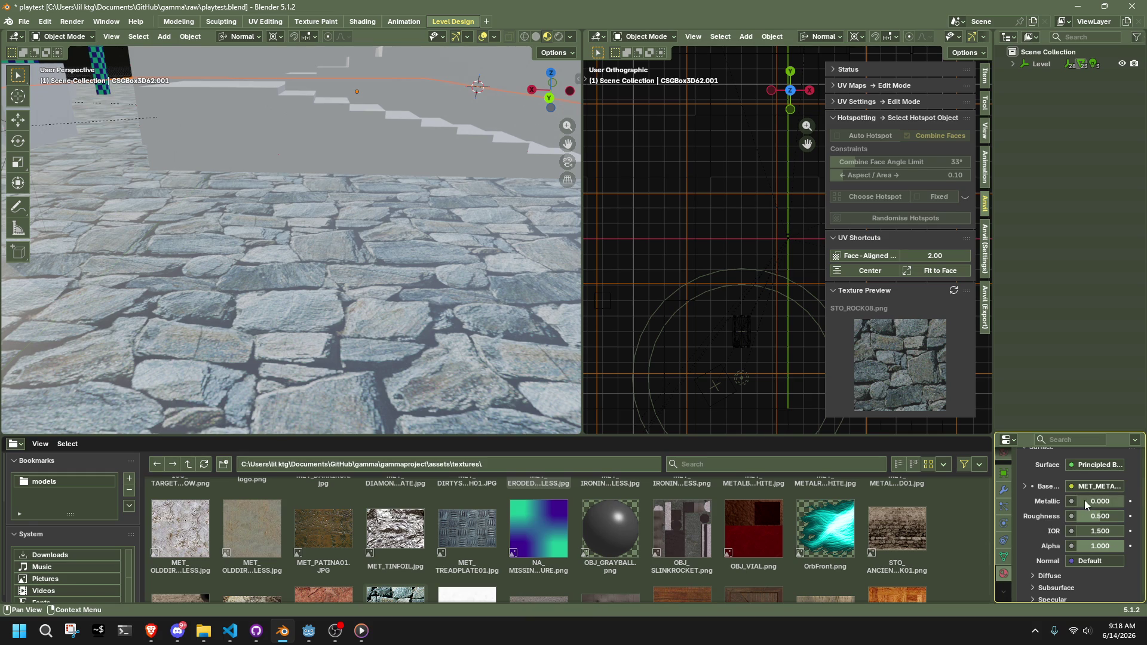
pyautogui.moveTo(1105, 519); pyautogui.dragTo(1105, 519)
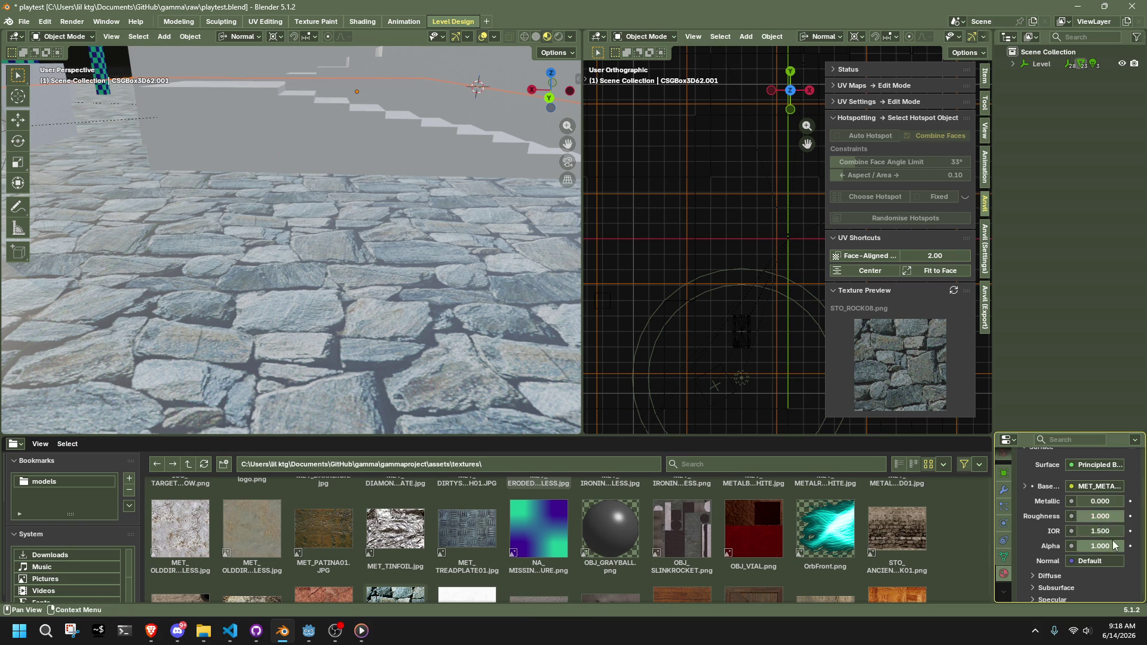
pyautogui.scroll(-2, 1108, 552)
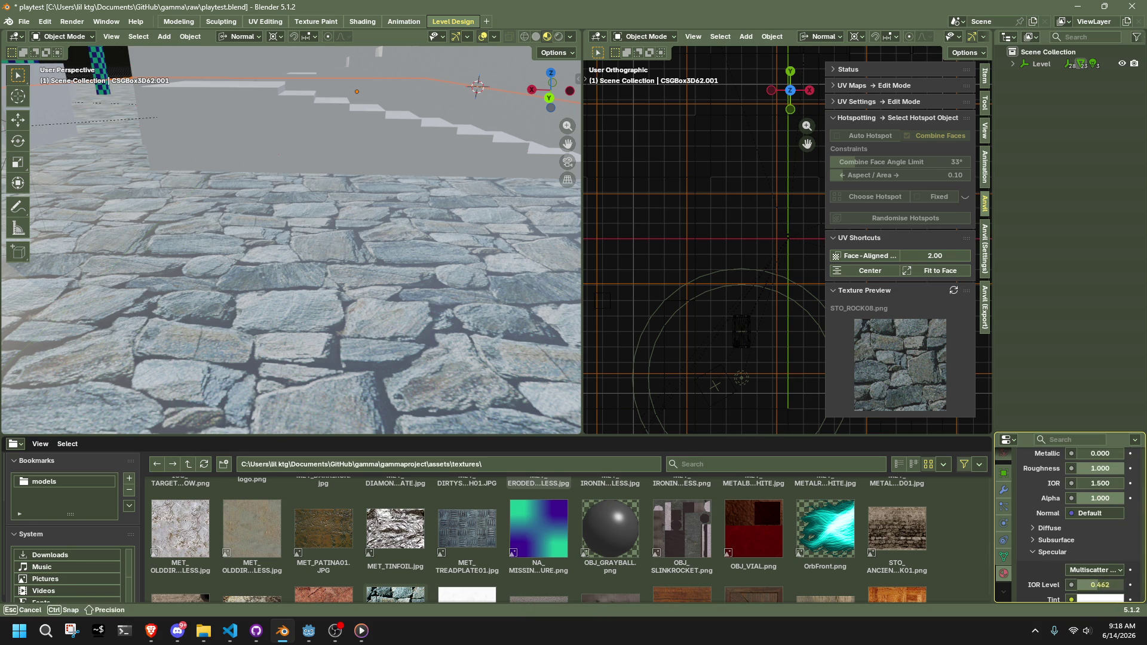
pyautogui.moveTo(359, 269); pyautogui.dragTo(393, 346, button='middle')
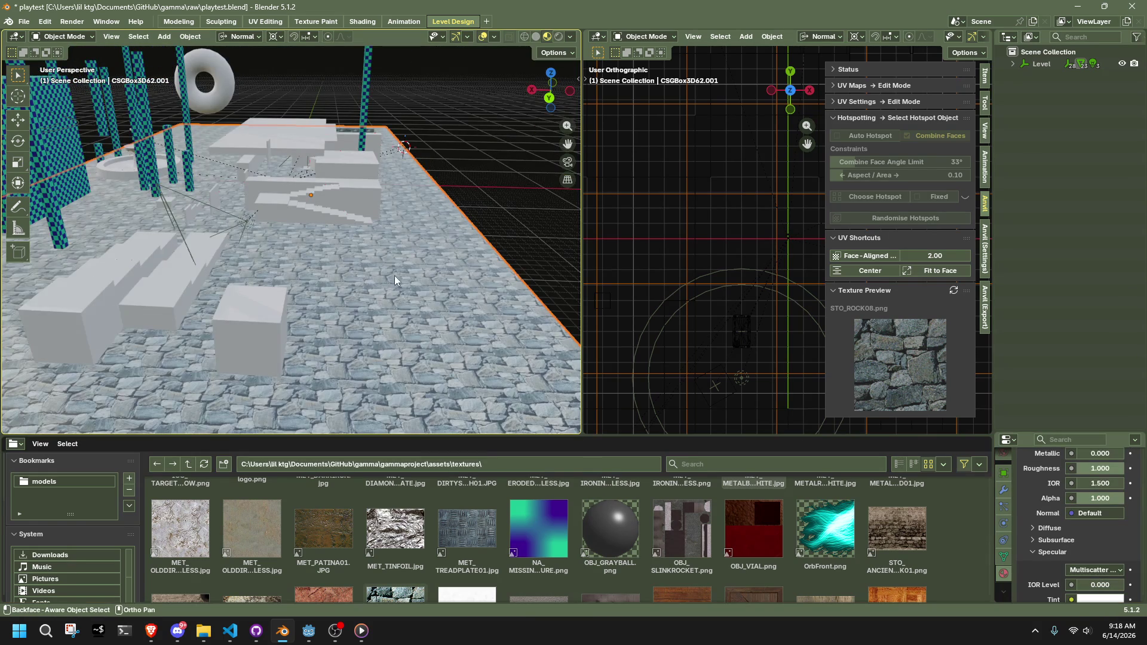
pyautogui.click(572, 41)
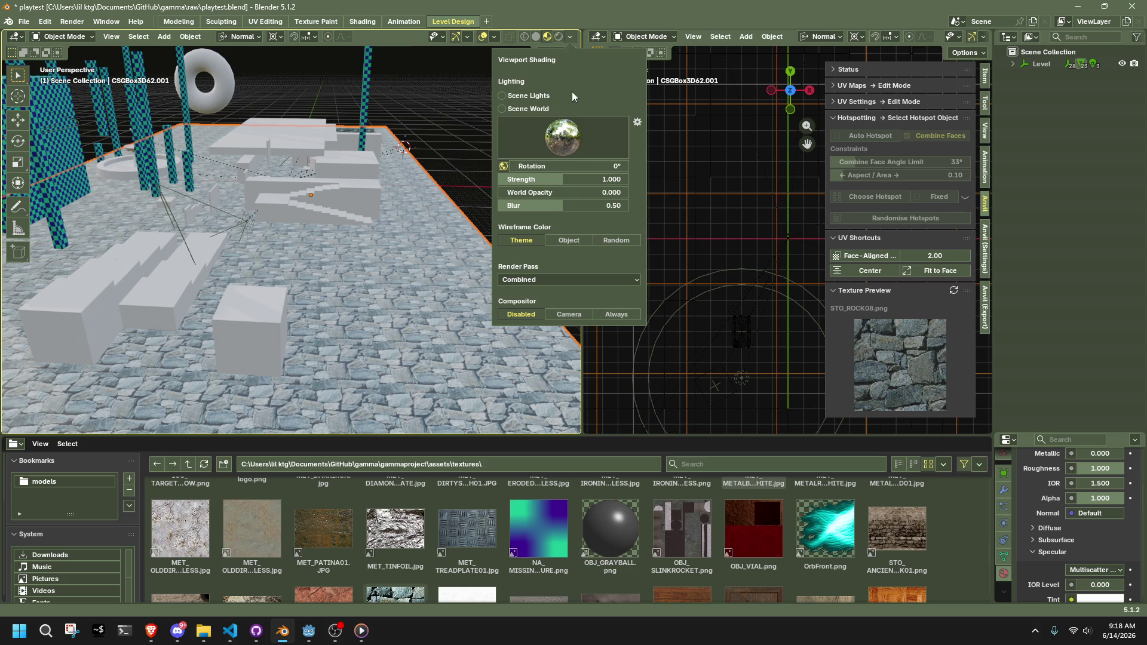
pyautogui.click(545, 284)
pyautogui.click(503, 103)
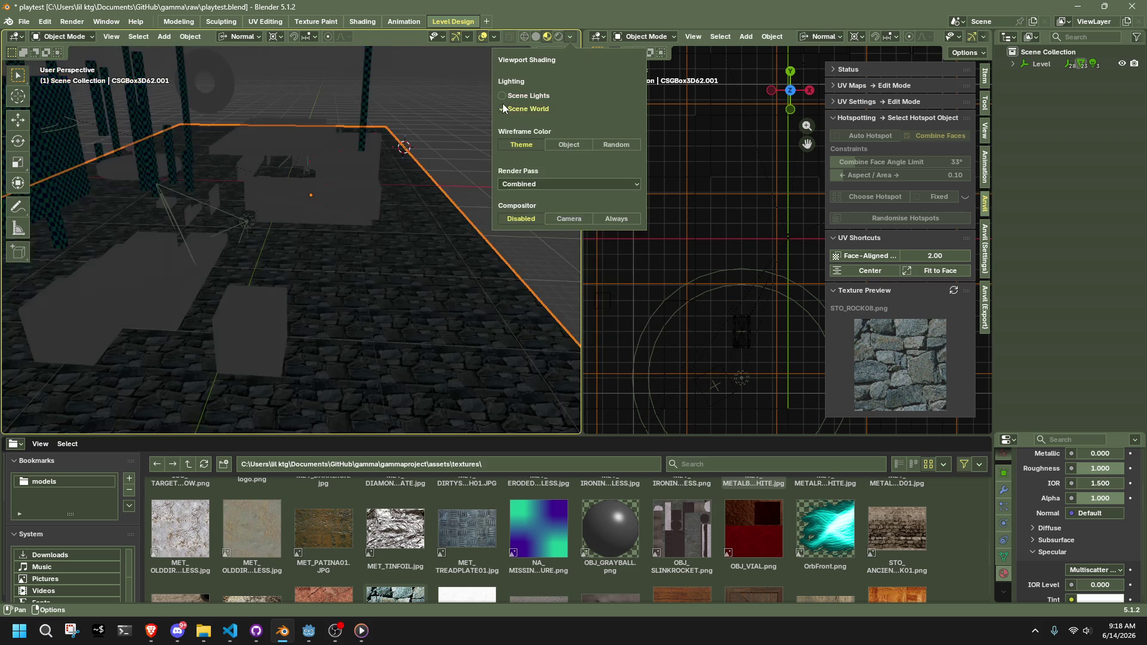
pyautogui.click(503, 103)
pyautogui.click(502, 109)
pyautogui.click(501, 95)
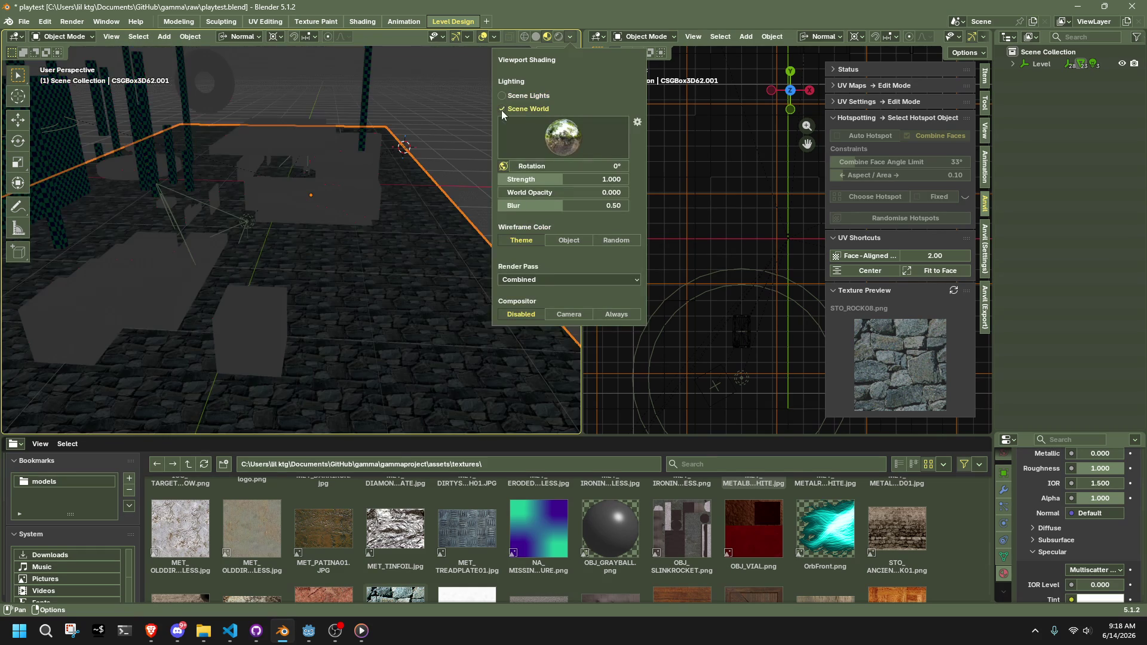
pyautogui.click(502, 109)
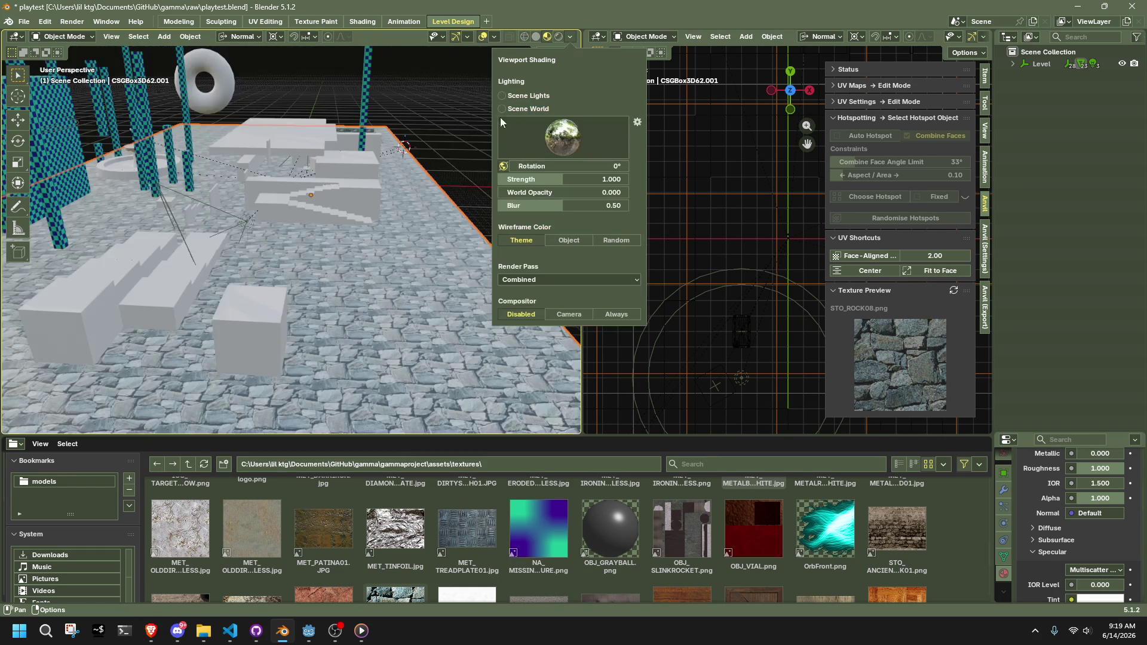
pyautogui.moveTo(454, 178)
pyautogui.mouseDown(button='middle')
pyautogui.moveTo(449, 216)
pyautogui.moveTo(310, 234)
pyautogui.mouseUp(button='middle')
pyautogui.click(103, 209)
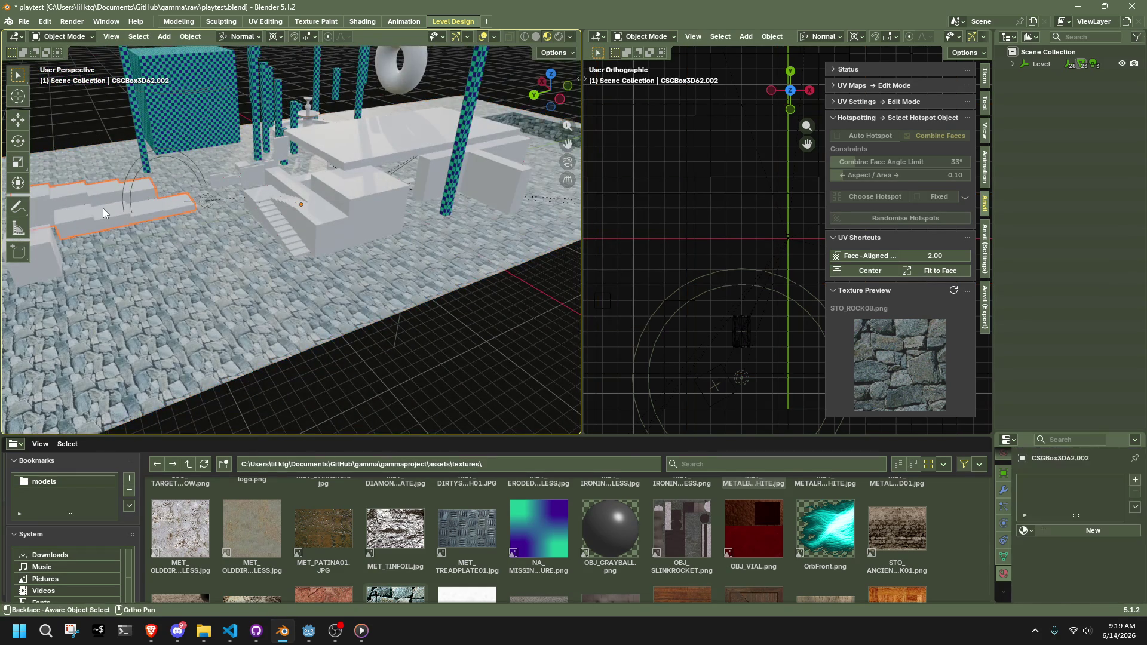
pyautogui.scroll(-3, 686, 537)
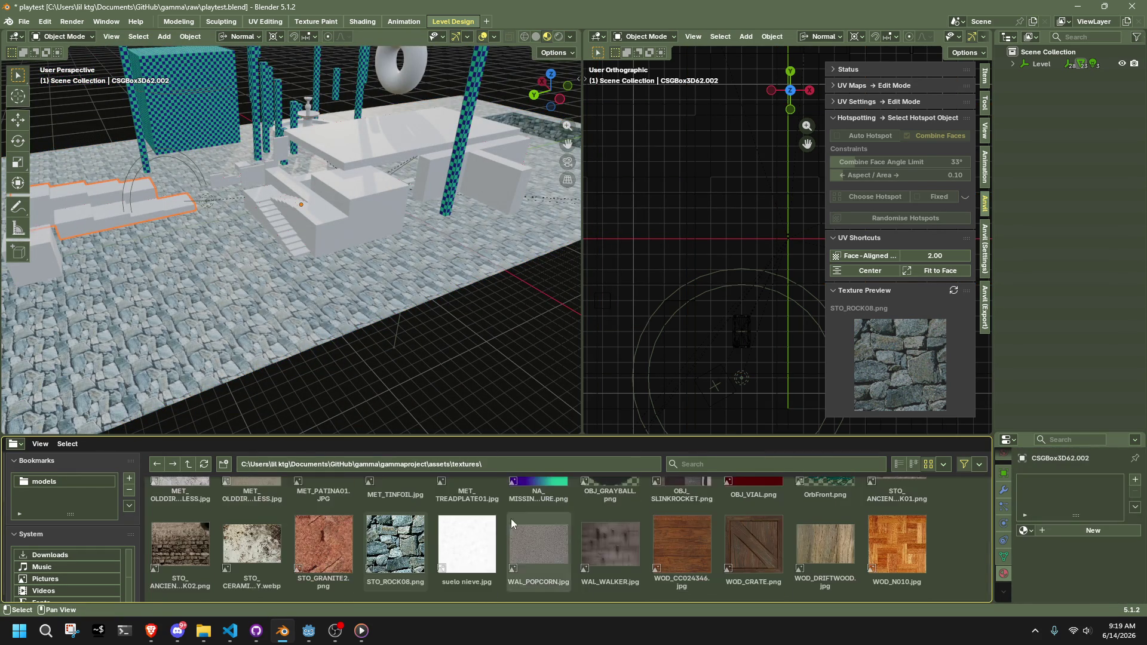
# Frame the step block and apply WOD_CRATE with face-aligned projection
pyautogui.press('KP_Decimal')
pyautogui.scroll(2, 726, 558)
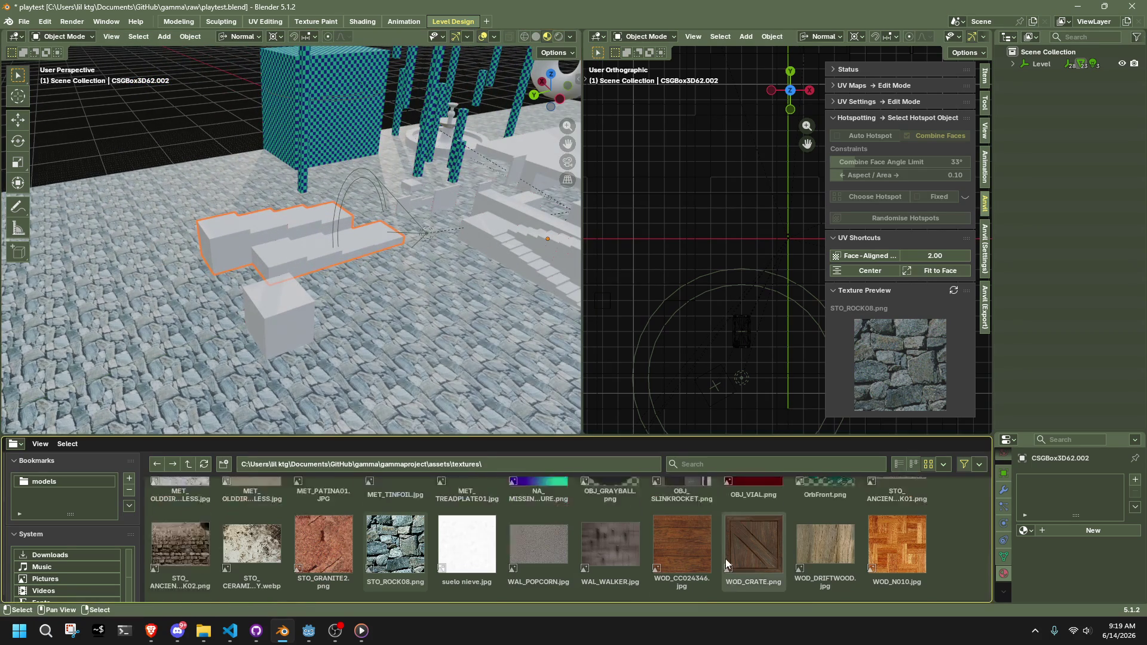
pyautogui.click(726, 558)
pyautogui.scroll(5, 254, 273)
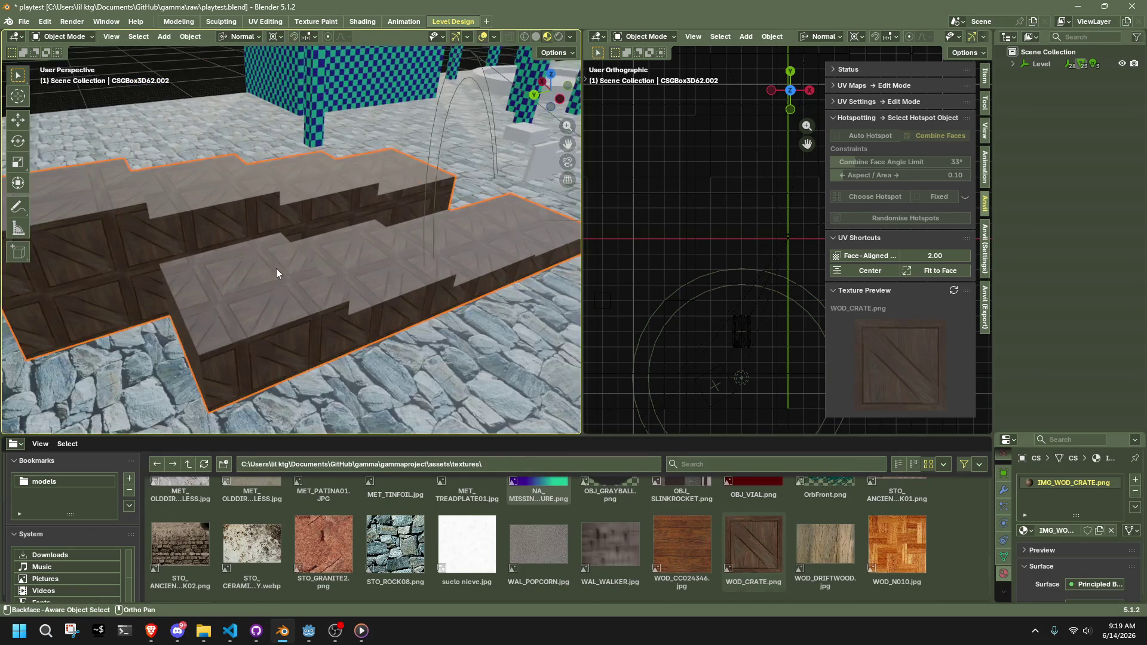
pyautogui.click(854, 261)
# Re-project the crate texture at scale 1.00 and fit whole crates to each face
pyautogui.moveTo(367, 258); pyautogui.dragTo(620, 261, button='middle')
pyautogui.moveTo(928, 256)
pyautogui.mouseDown()
pyautogui.moveTo(942, 256)
pyautogui.moveTo(932, 256)
pyautogui.mouseUp()
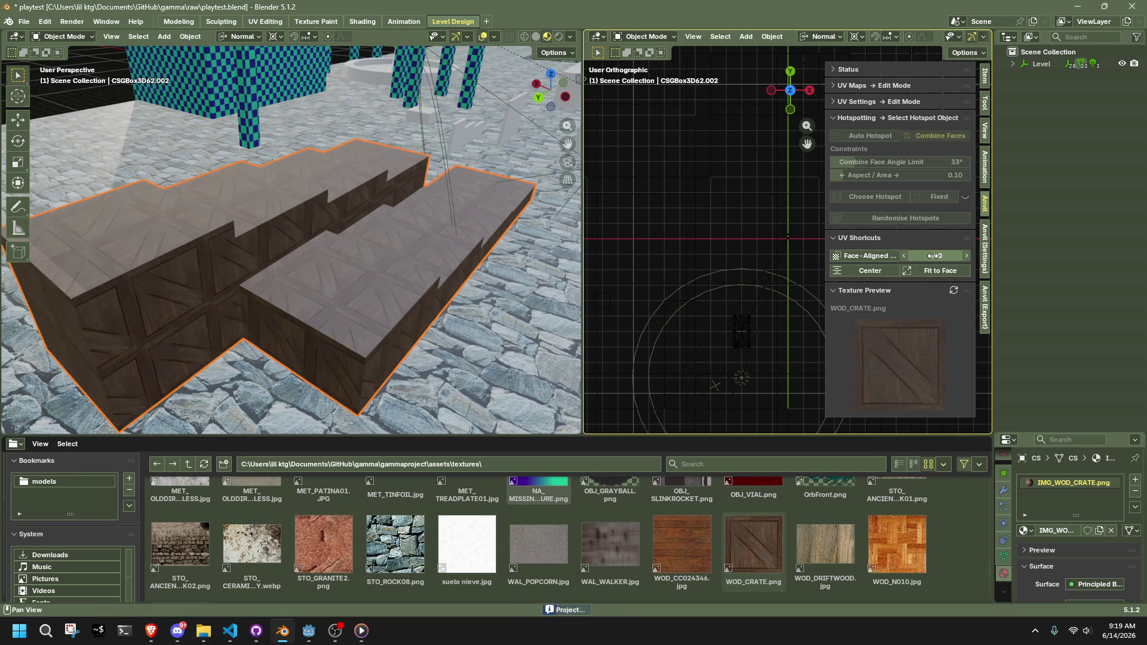
pyautogui.click(857, 258)
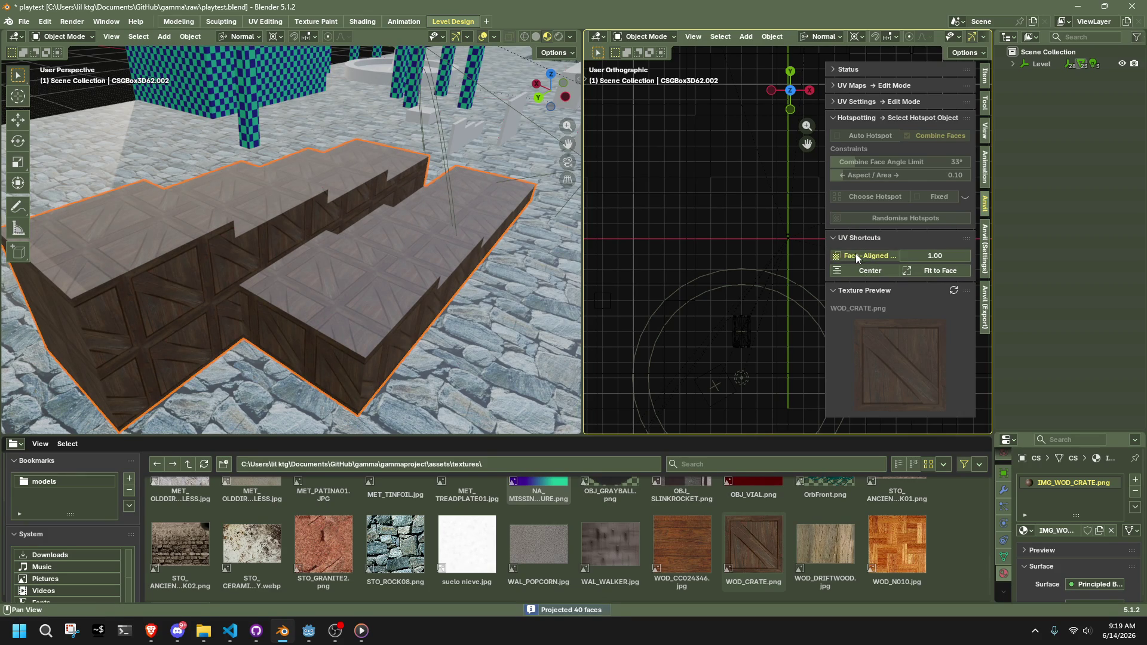
pyautogui.click(908, 275)
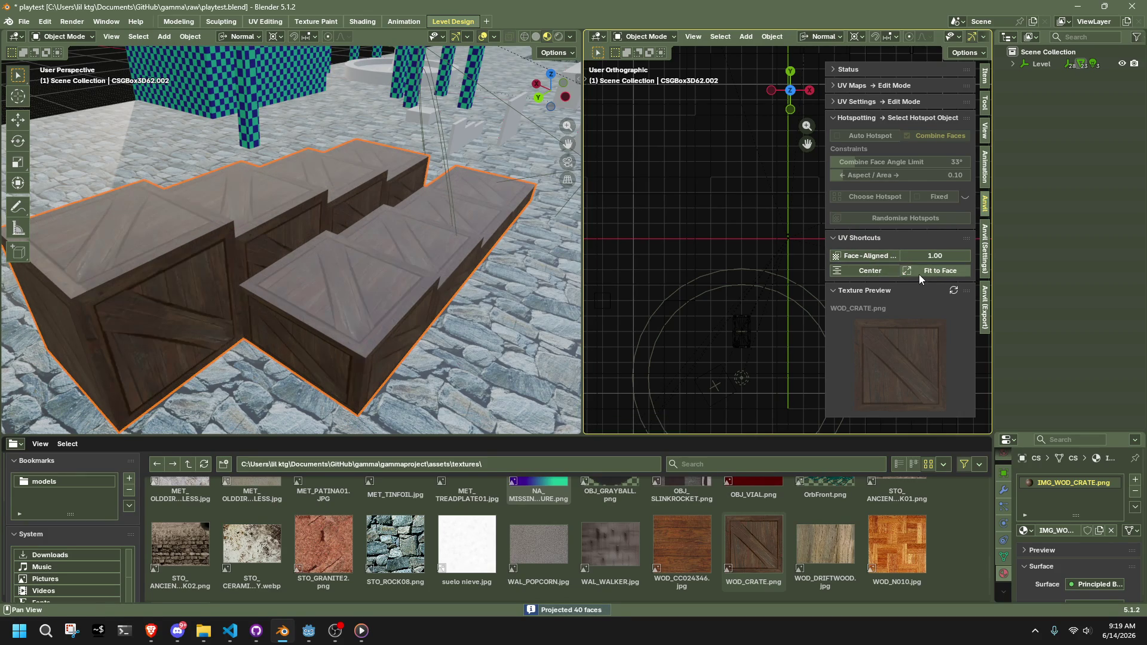
pyautogui.scroll(-5, 360, 269)
# Deselect the crate steps and select the white cube
pyautogui.click(85, 100)
pyautogui.moveTo(85, 100)
pyautogui.mouseDown(button='middle')
pyautogui.moveTo(400, 233)
pyautogui.moveTo(310, 224)
pyautogui.moveTo(300, 210)
pyautogui.moveTo(328, 209)
pyautogui.mouseUp(button='middle')
pyautogui.scroll(5, 328, 210)
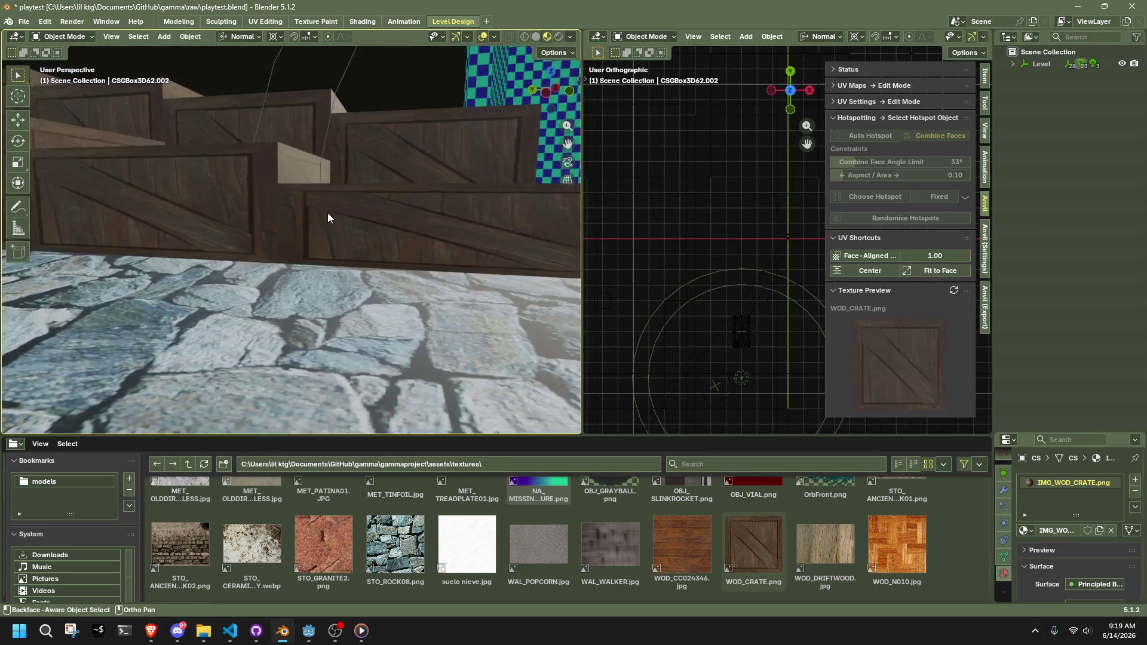
pyautogui.scroll(-5, 327, 213)
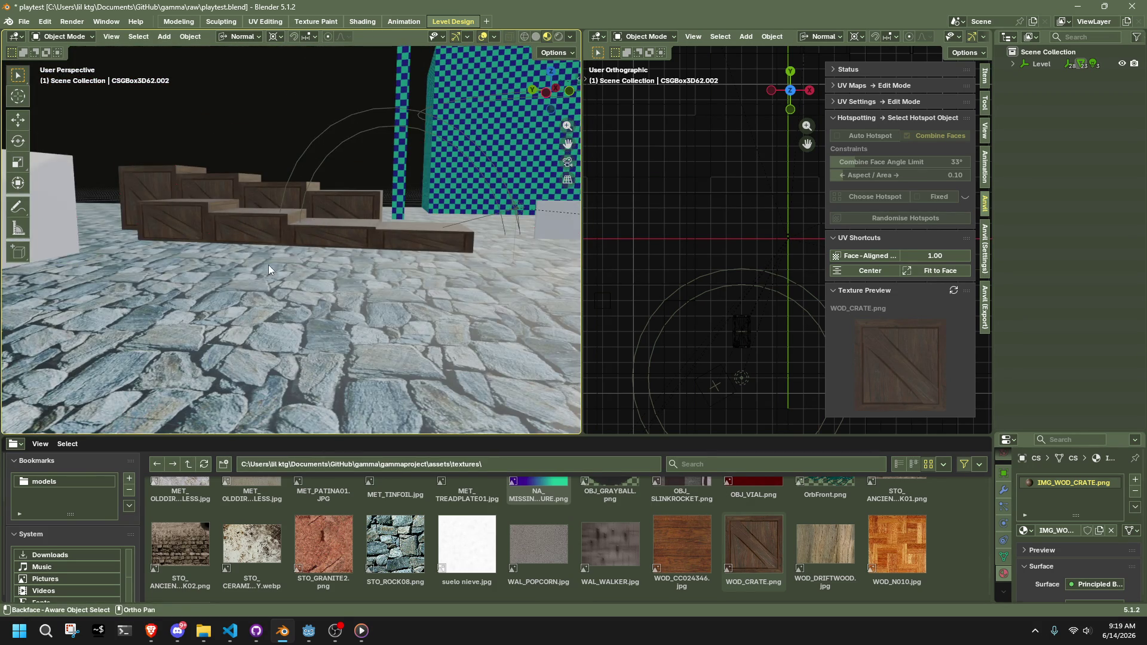
pyautogui.scroll(-5, 274, 263)
pyautogui.click(232, 245)
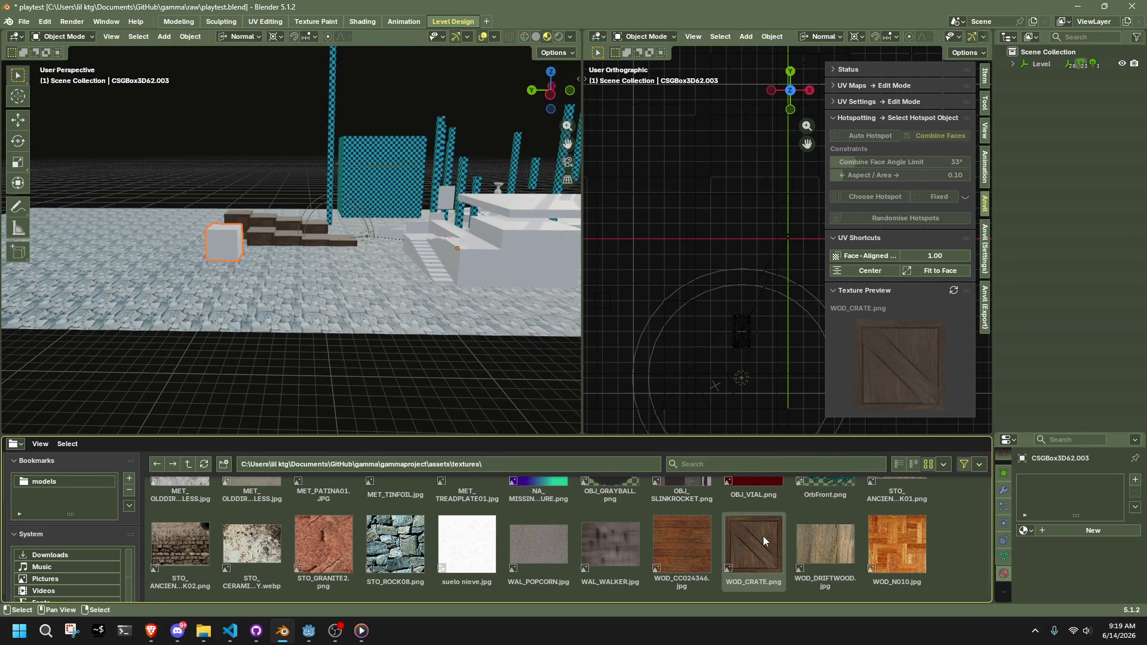
# Apply the WOD_CRATE.png texture to the standalone white cube
pyautogui.click(220, 224)
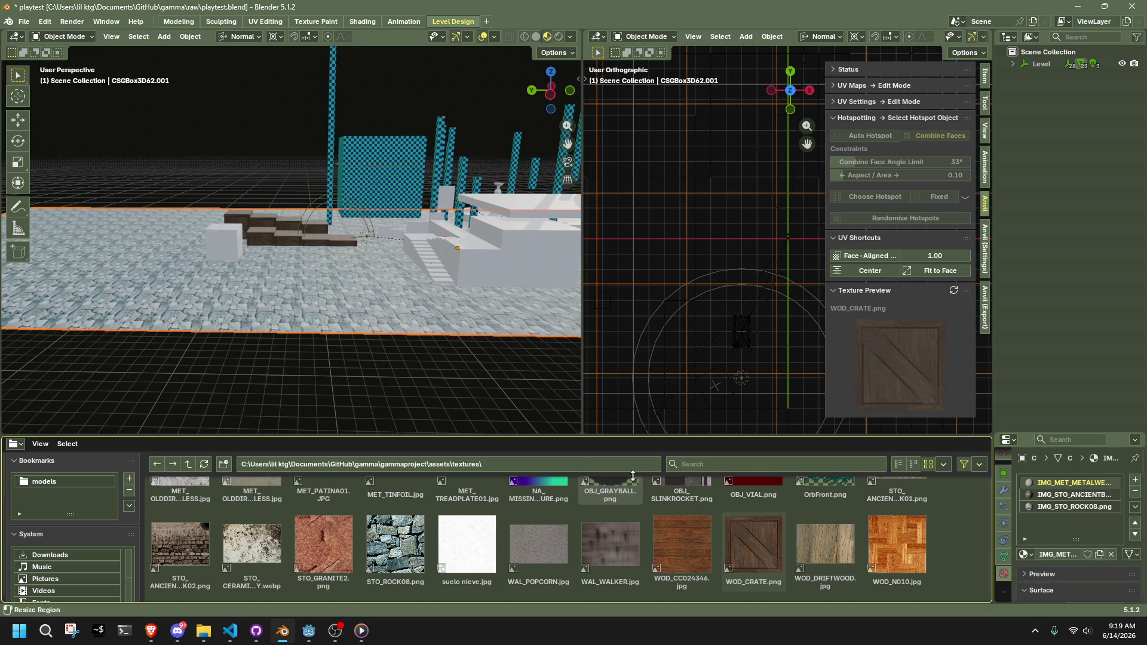
pyautogui.doubleClick(759, 539)
pyautogui.scroll(4, 345, 285)
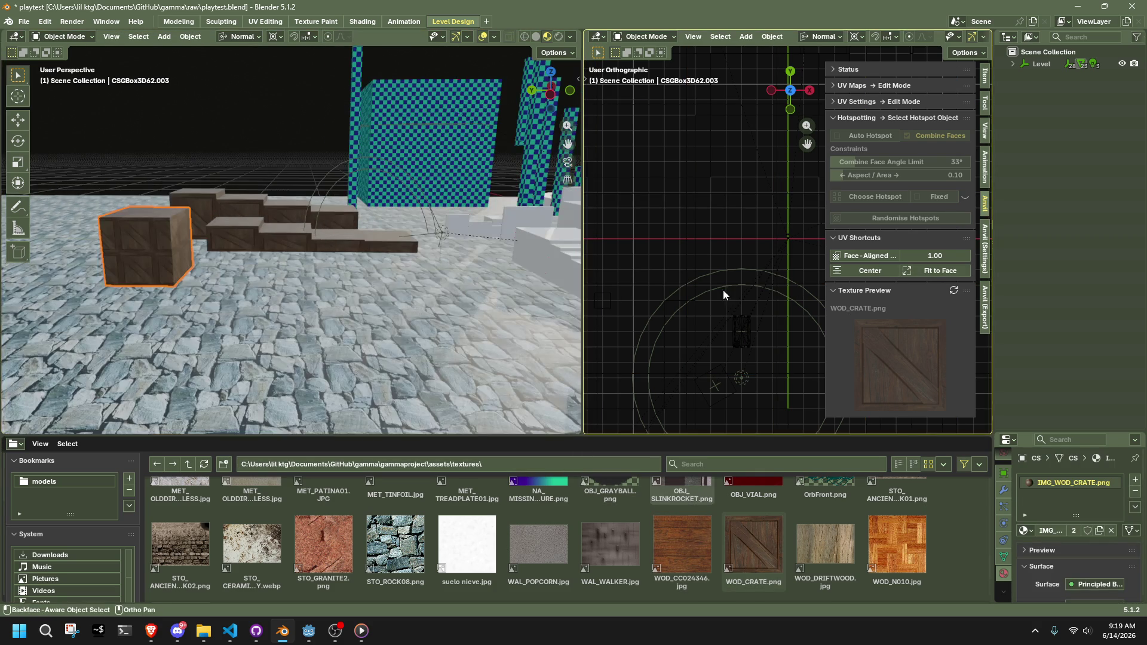
pyautogui.moveTo(230, 155)
pyautogui.mouseDown(button='middle')
pyautogui.moveTo(299, 198)
pyautogui.moveTo(180, 268)
pyautogui.moveTo(349, 281)
pyautogui.moveTo(205, 271)
pyautogui.moveTo(313, 263)
pyautogui.moveTo(385, 281)
pyautogui.moveTo(214, 257)
pyautogui.moveTo(473, 244)
pyautogui.moveTo(437, 292)
pyautogui.moveTo(425, 346)
pyautogui.moveTo(351, 321)
pyautogui.mouseUp(button='middle')
# Select the large crate and check it in rendered shading, then back to material preview
pyautogui.click(350, 315)
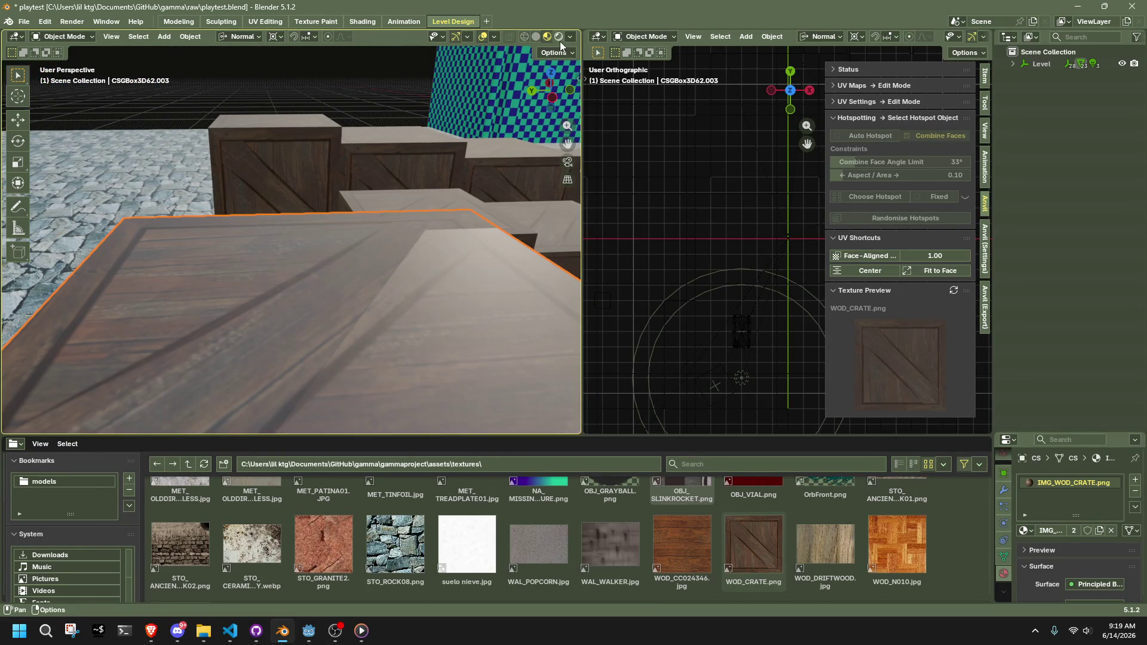
pyautogui.click(559, 37)
pyautogui.click(547, 37)
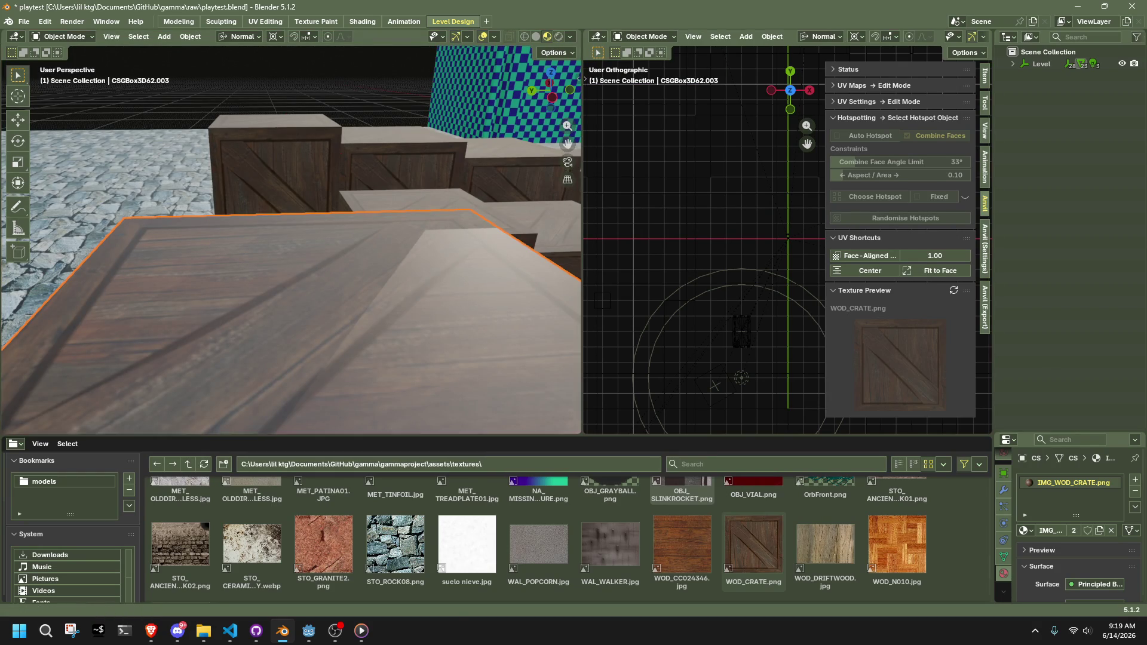
pyautogui.scroll(-3, 475, 153)
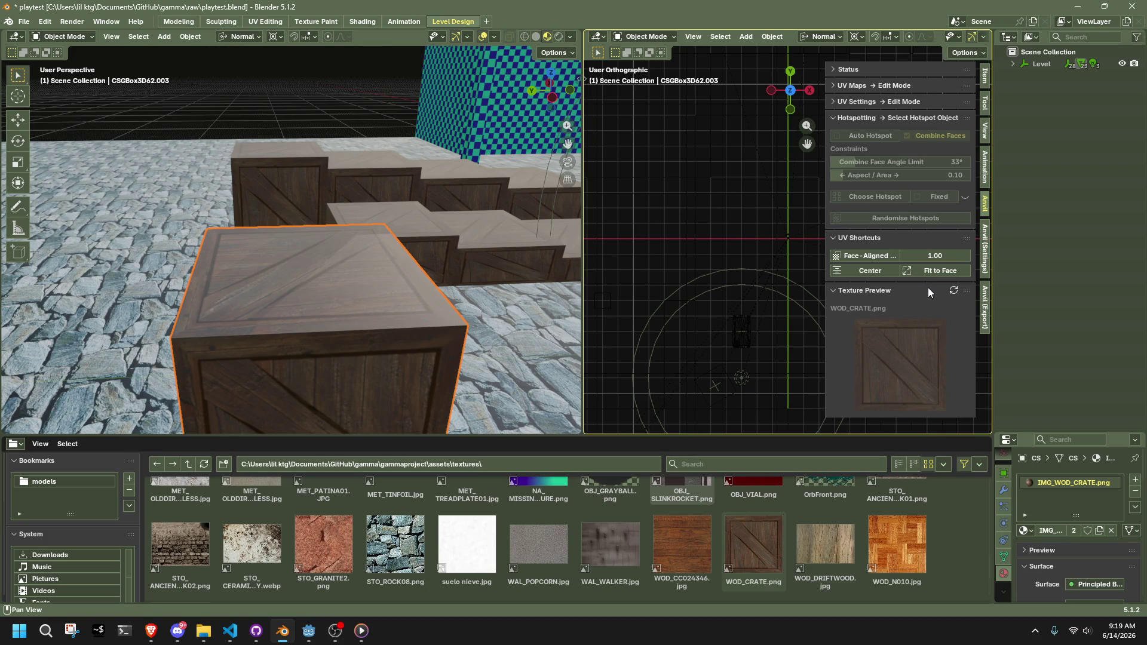
# Switch the add-on panel to show the Hotspotting and UV Shortcuts tools
pyautogui.click(983, 311)
pyautogui.click(984, 251)
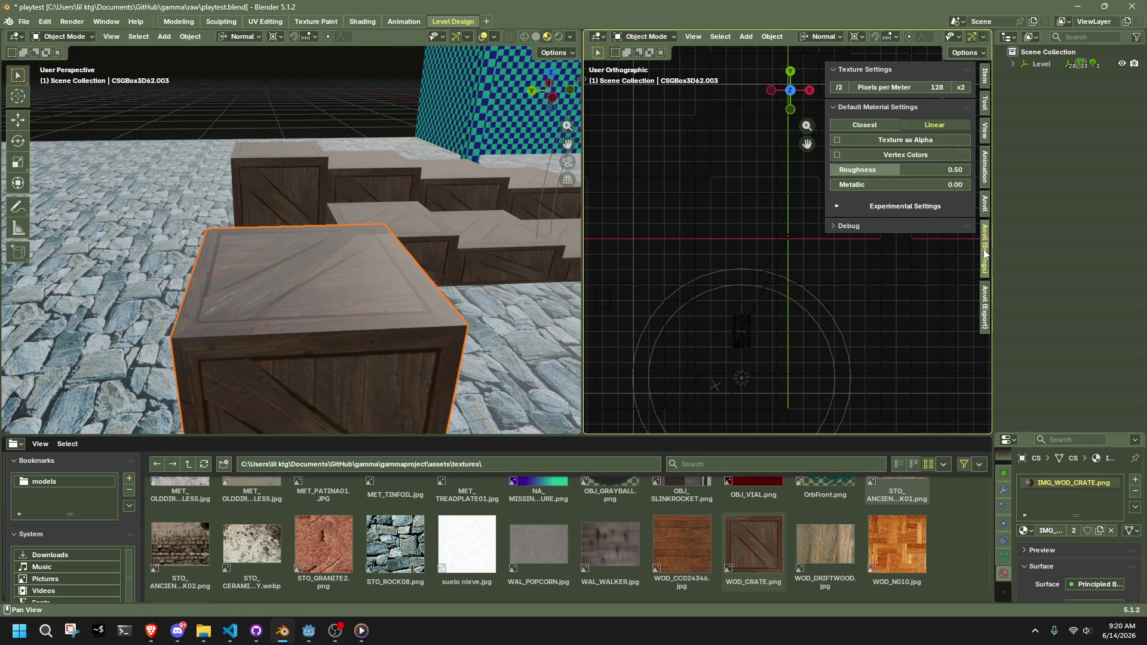
pyautogui.click(902, 225)
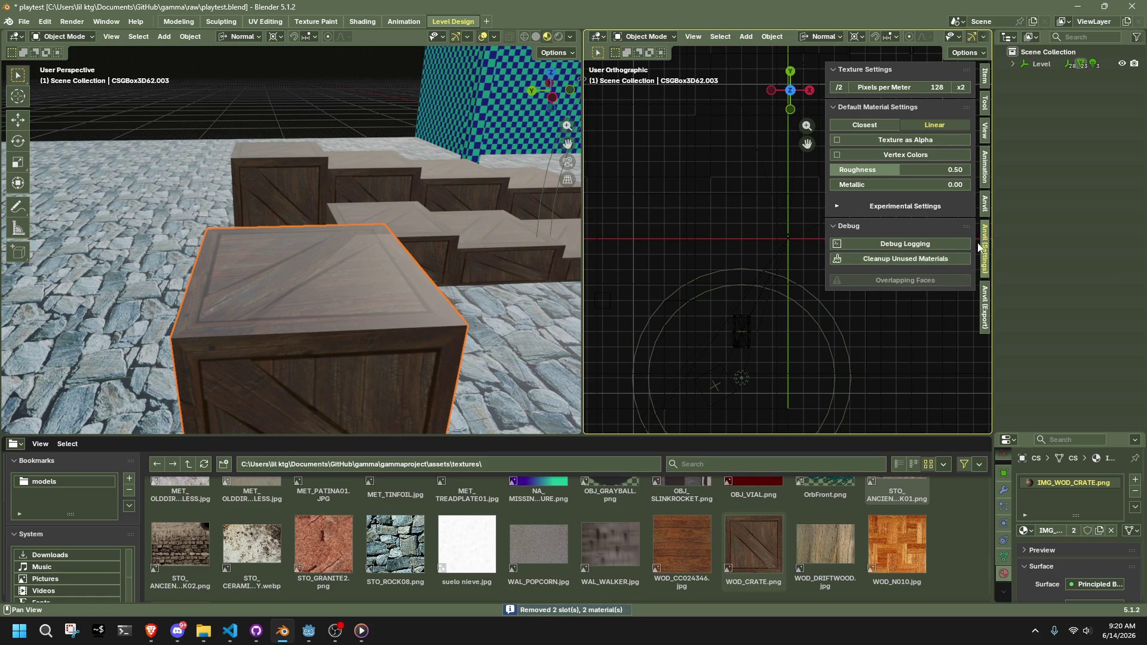
pyautogui.click(985, 209)
pyautogui.scroll(-8, 565, 276)
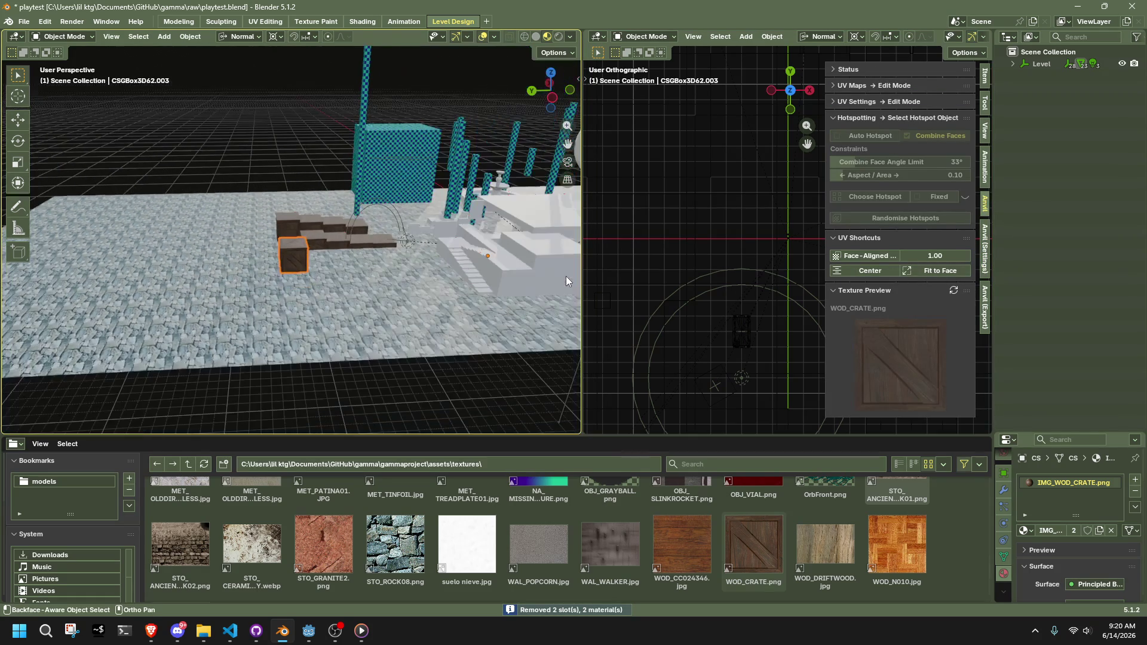
pyautogui.click(481, 335)
# Apply MET_OLDDIRTYMETALGREEN_SEAMLESS.jpg to the white stepped block
pyautogui.click(437, 414)
pyautogui.moveTo(437, 414)
pyautogui.mouseDown(button='middle')
pyautogui.moveTo(423, 338)
pyautogui.moveTo(385, 285)
pyautogui.mouseUp(button='middle')
pyautogui.click(384, 284)
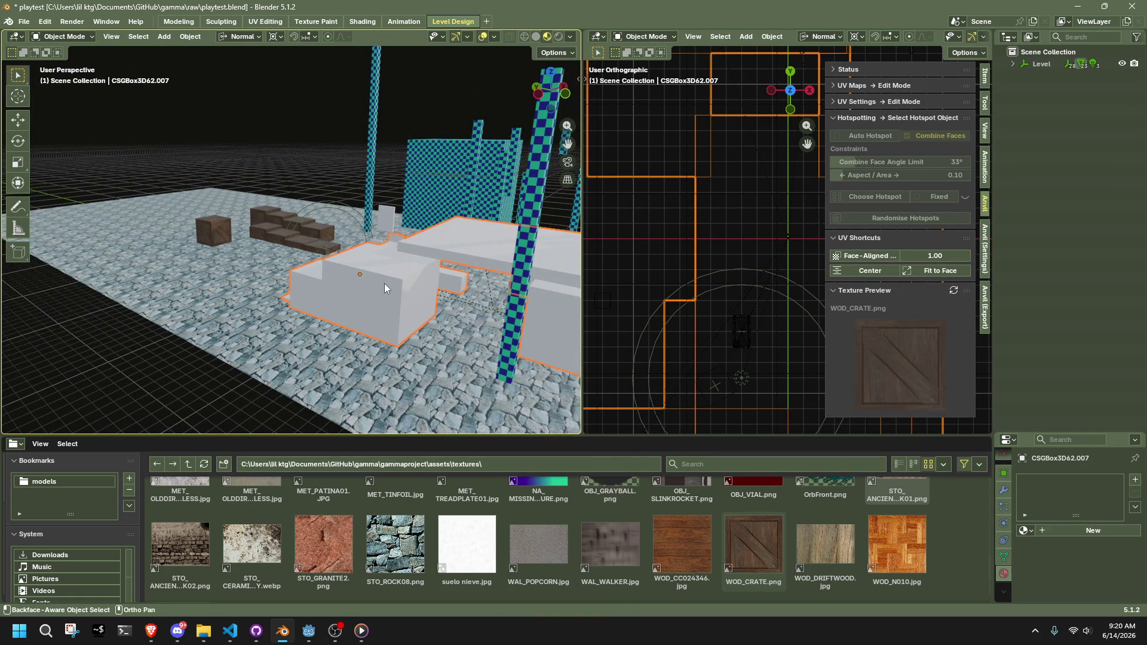
pyautogui.scroll(3, 714, 501)
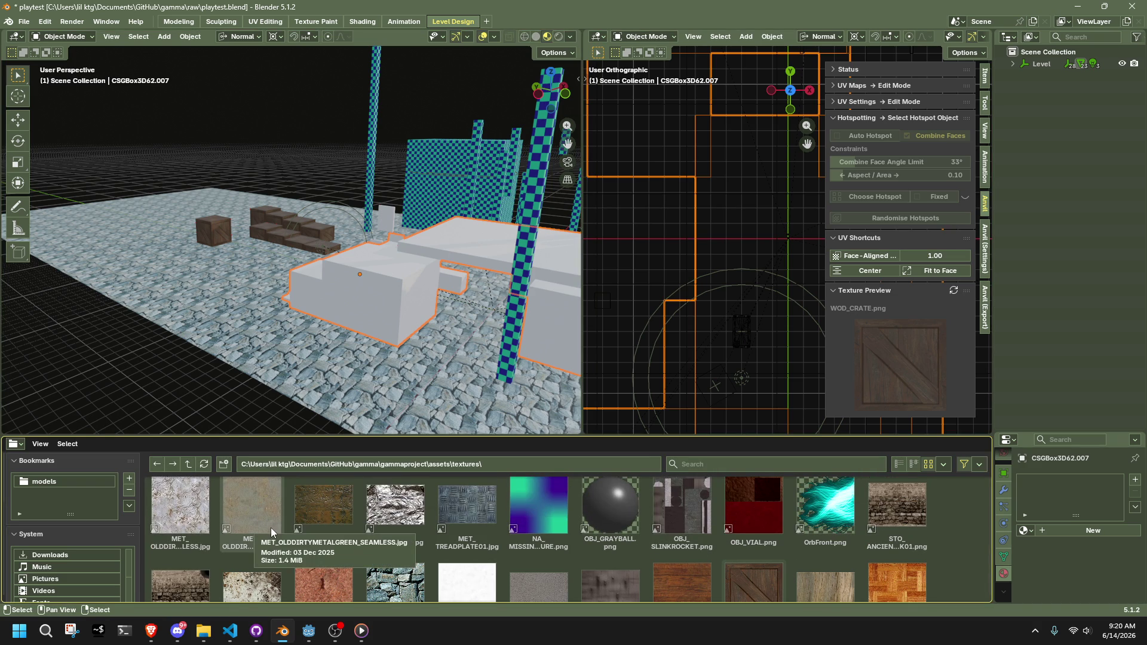
pyautogui.click(271, 529)
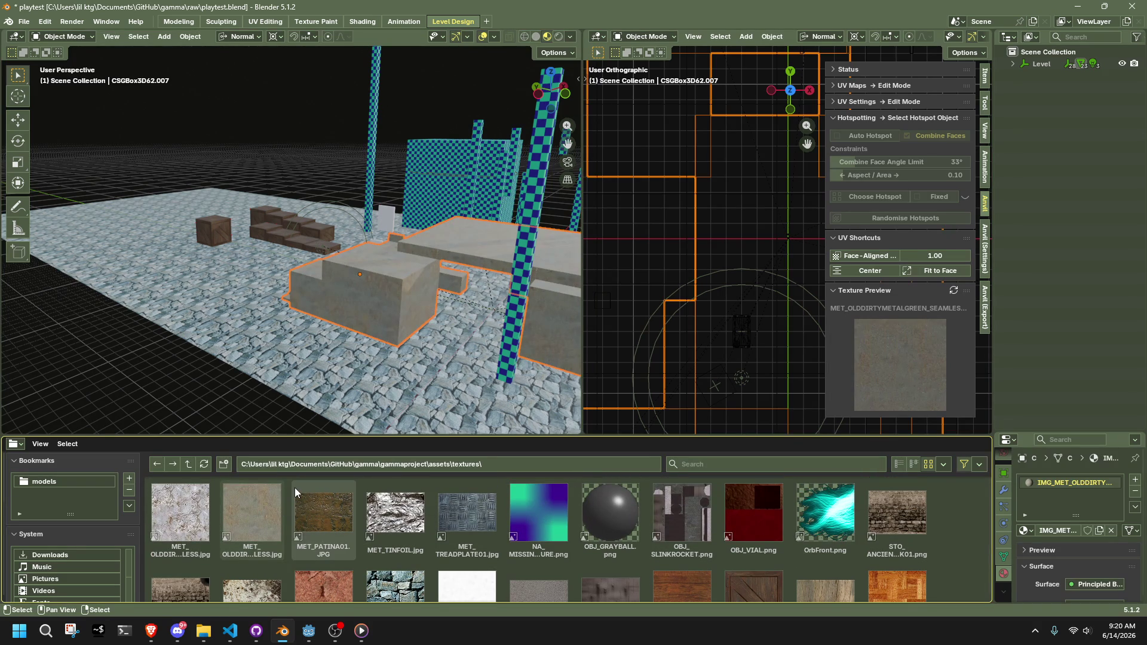
pyautogui.scroll(10, 274, 245)
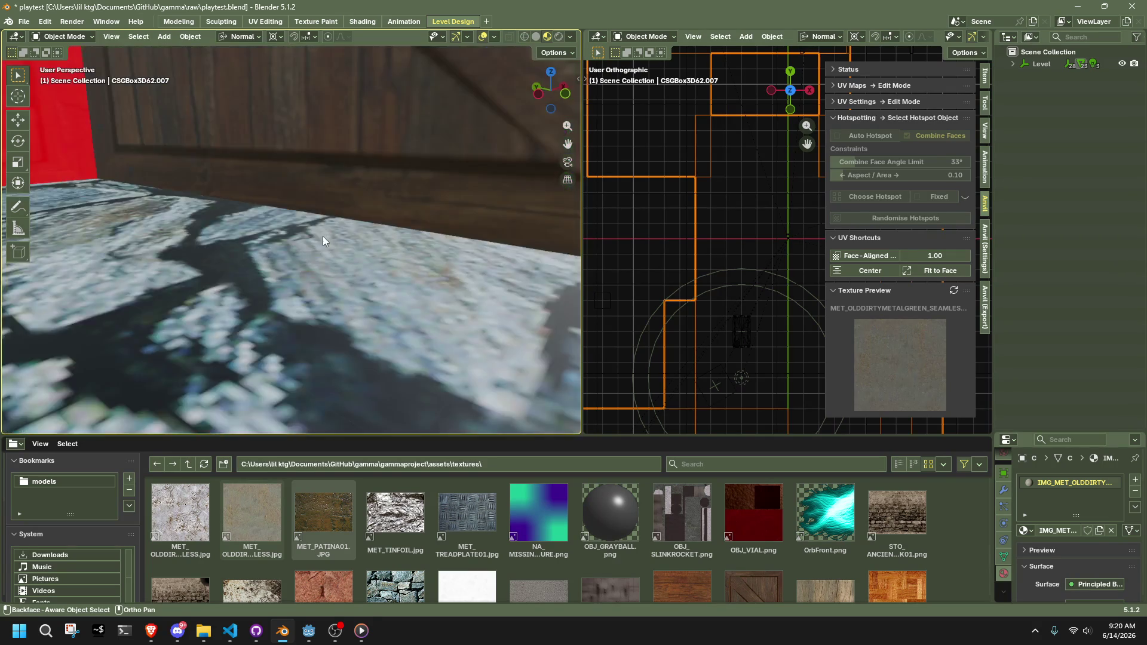
pyautogui.scroll(-5, 322, 236)
pyautogui.scroll(8, 325, 236)
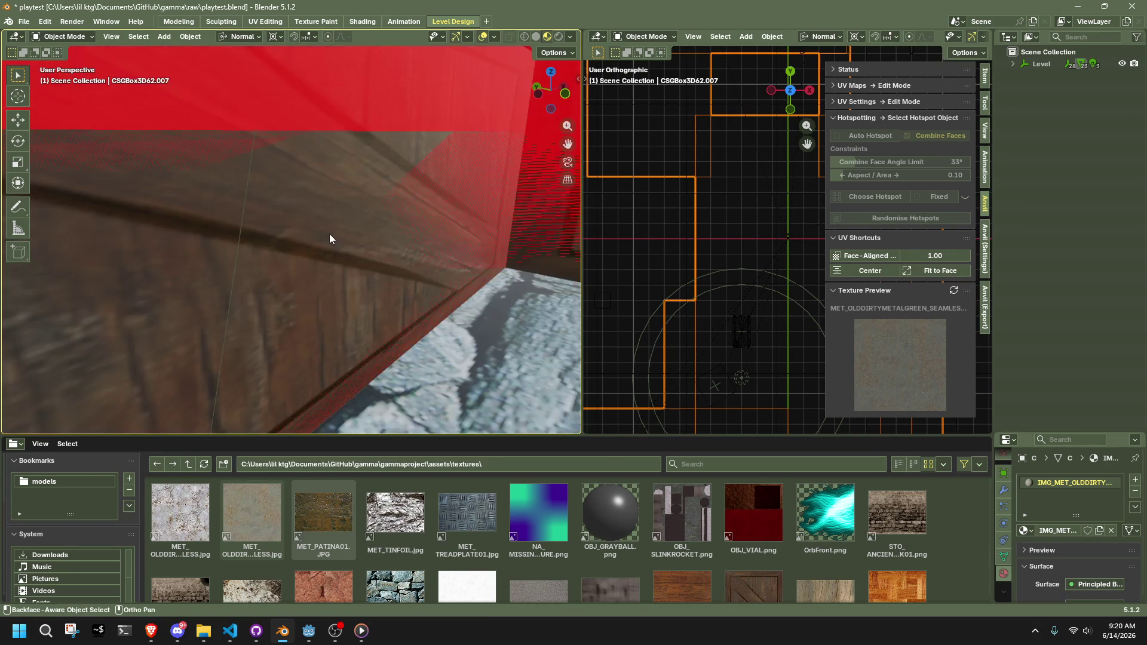
pyautogui.scroll(-5, 332, 235)
pyautogui.click(339, 248)
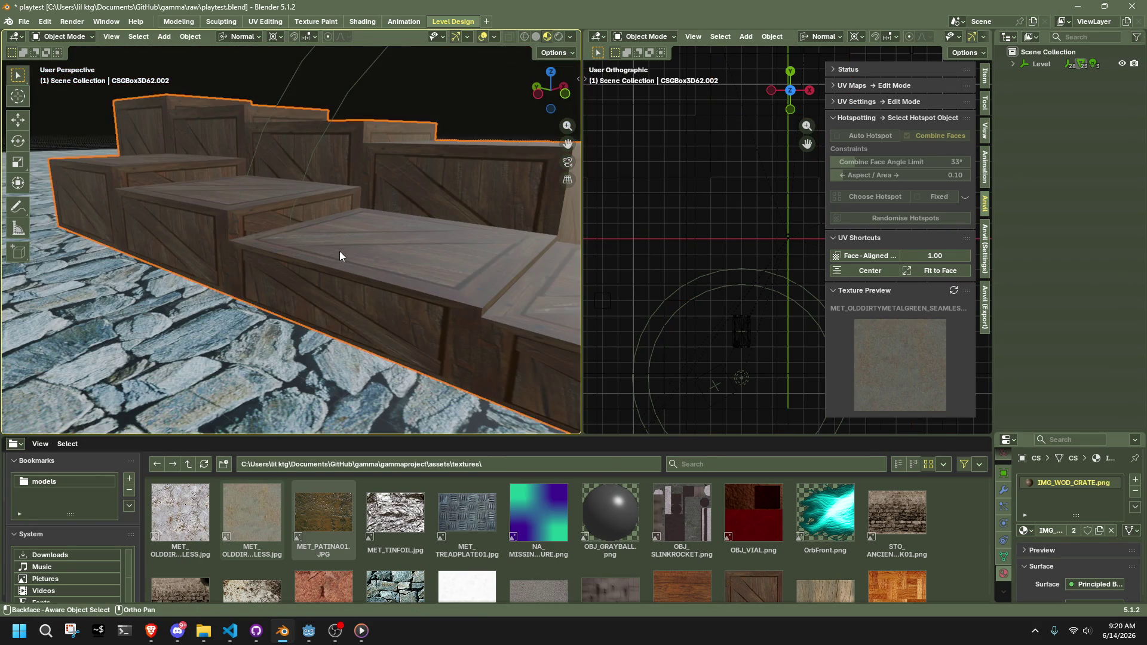
pyautogui.scroll(3, 440, 288)
pyautogui.hotkey('shift', '`')
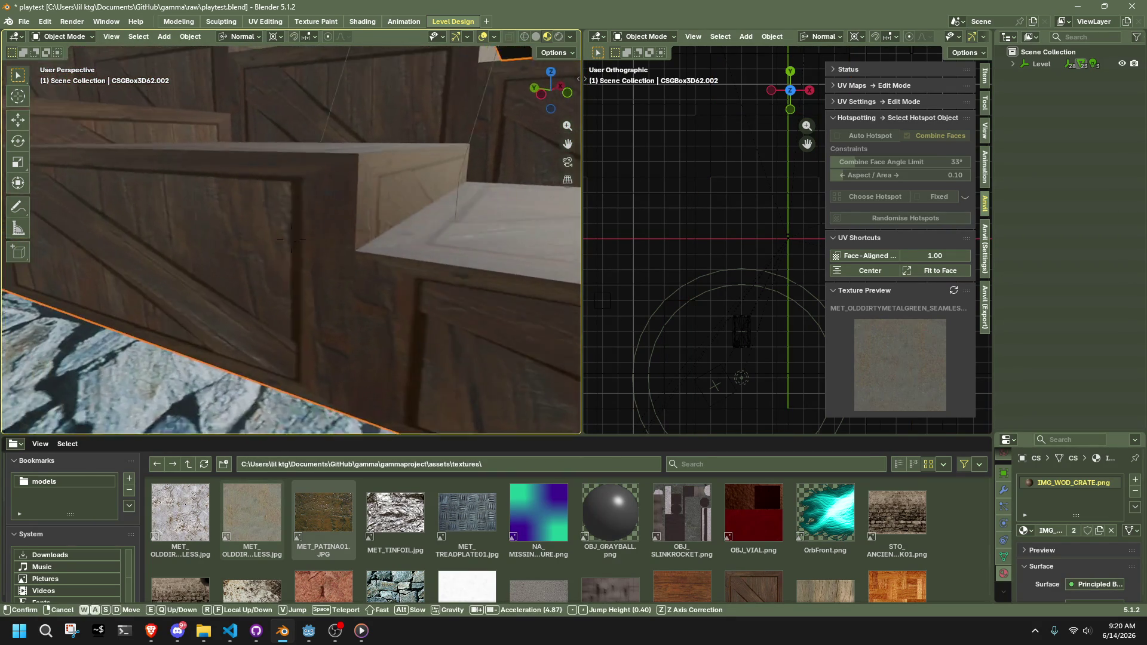
pyautogui.press('s')
pyautogui.scroll(2, 291, 239)
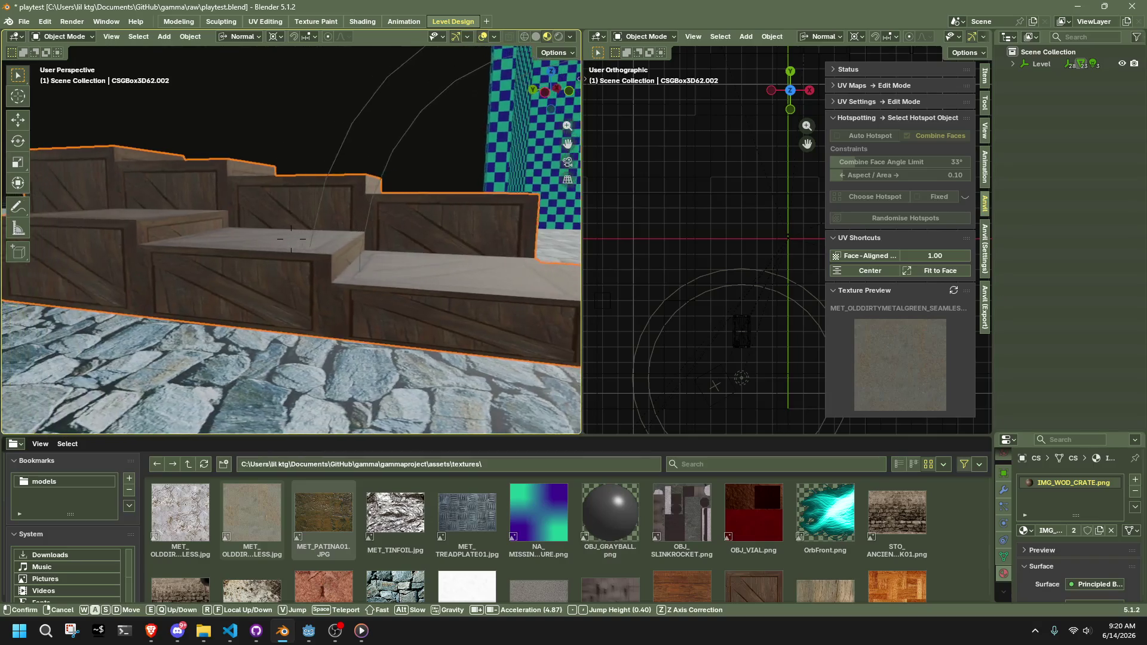
pyautogui.press('w')
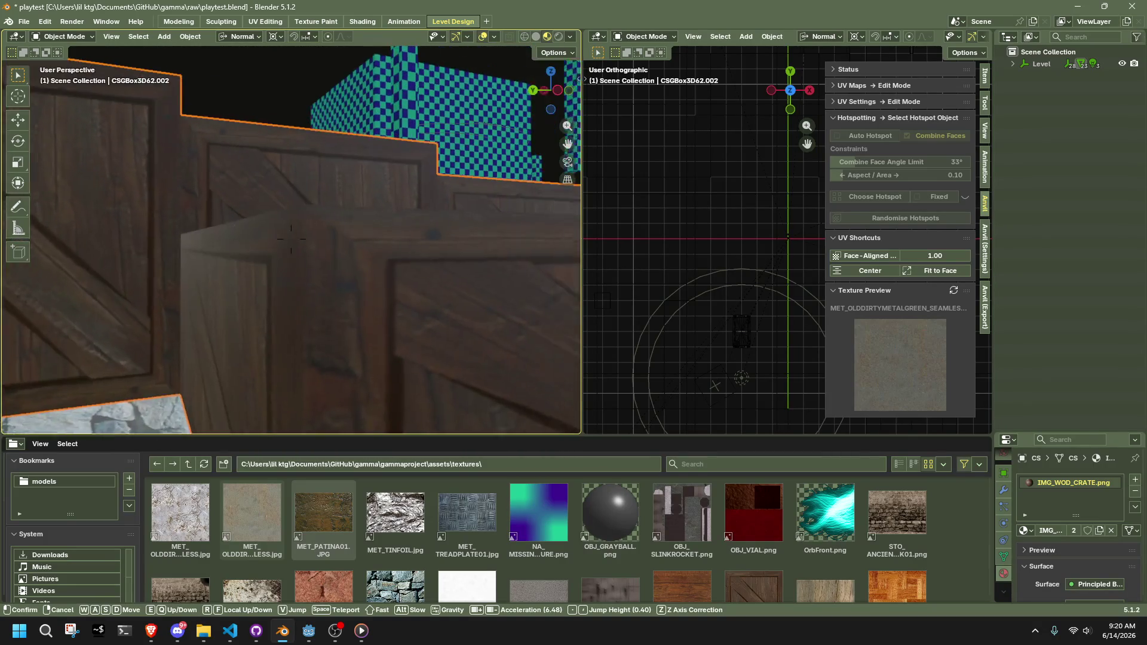
pyautogui.press('s')
pyautogui.scroll(-9, 291, 238)
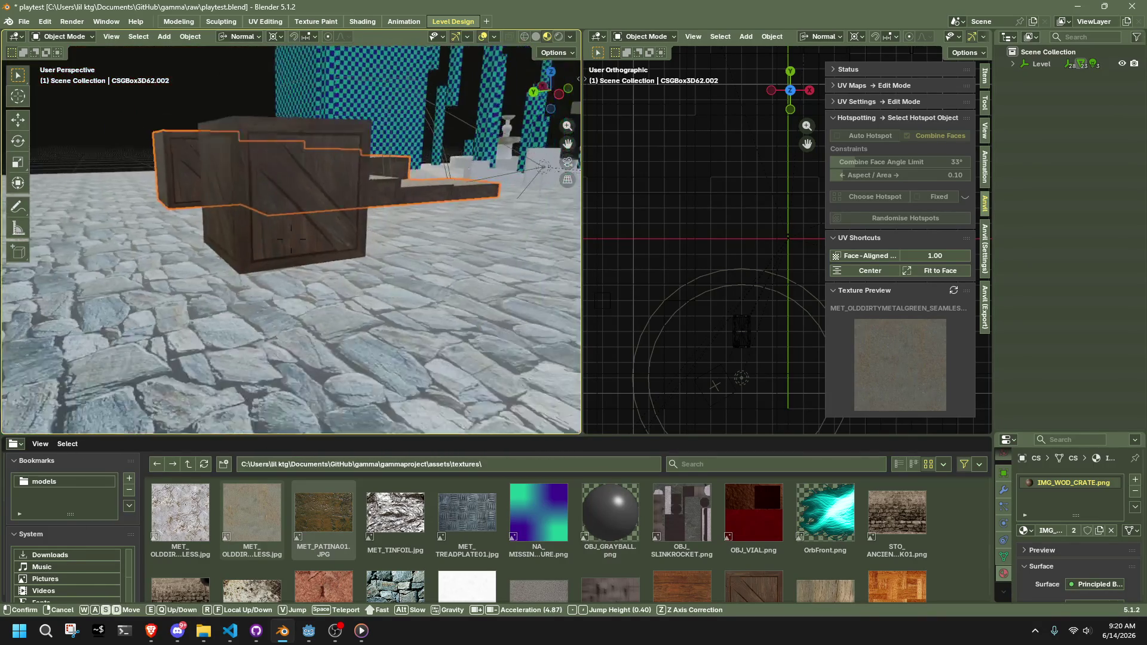
pyautogui.scroll(13, 291, 239)
pyautogui.press('w')
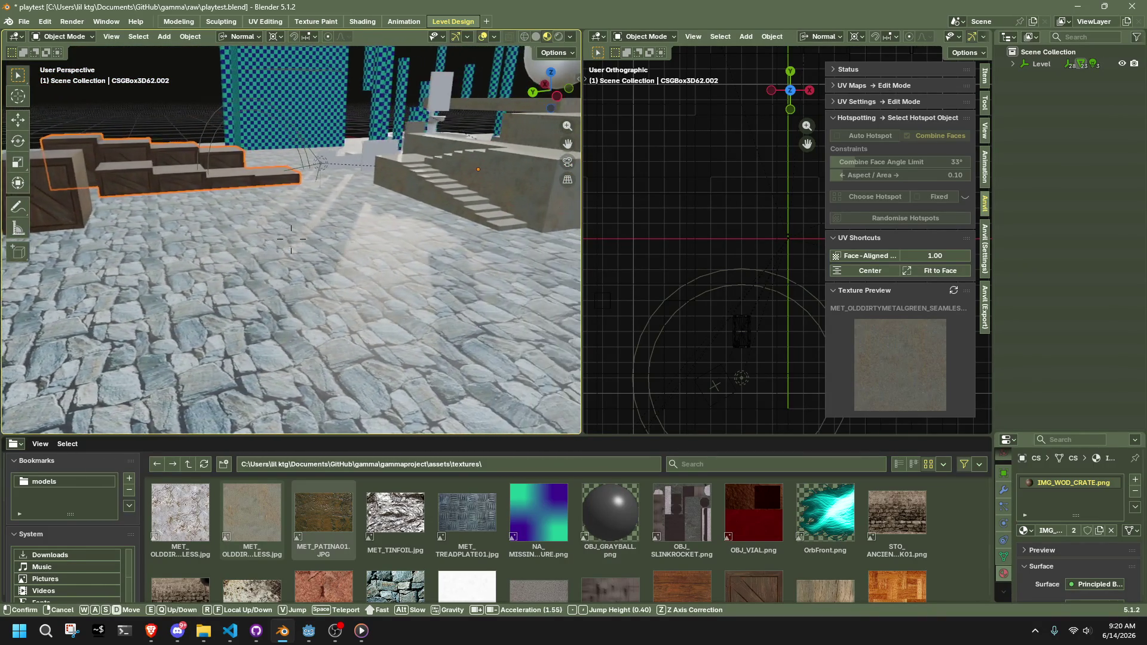
pyautogui.press('w')
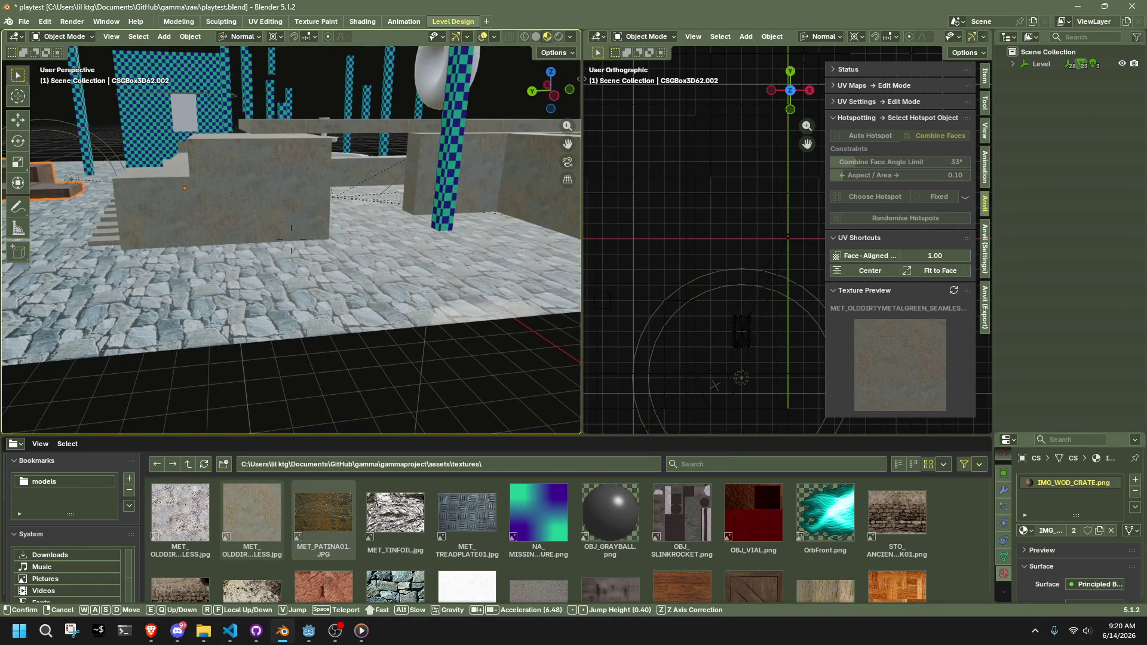
pyautogui.press('Escape')
# Fit the metal stair block's texture to each of its 144 faces and centre it
pyautogui.click(439, 353)
pyautogui.moveTo(335, 260)
pyautogui.mouseDown(button='middle')
pyautogui.moveTo(484, 325)
pyautogui.moveTo(519, 269)
pyautogui.moveTo(245, 272)
pyautogui.moveTo(500, 240)
pyautogui.mouseUp(button='middle')
pyautogui.click(425, 213)
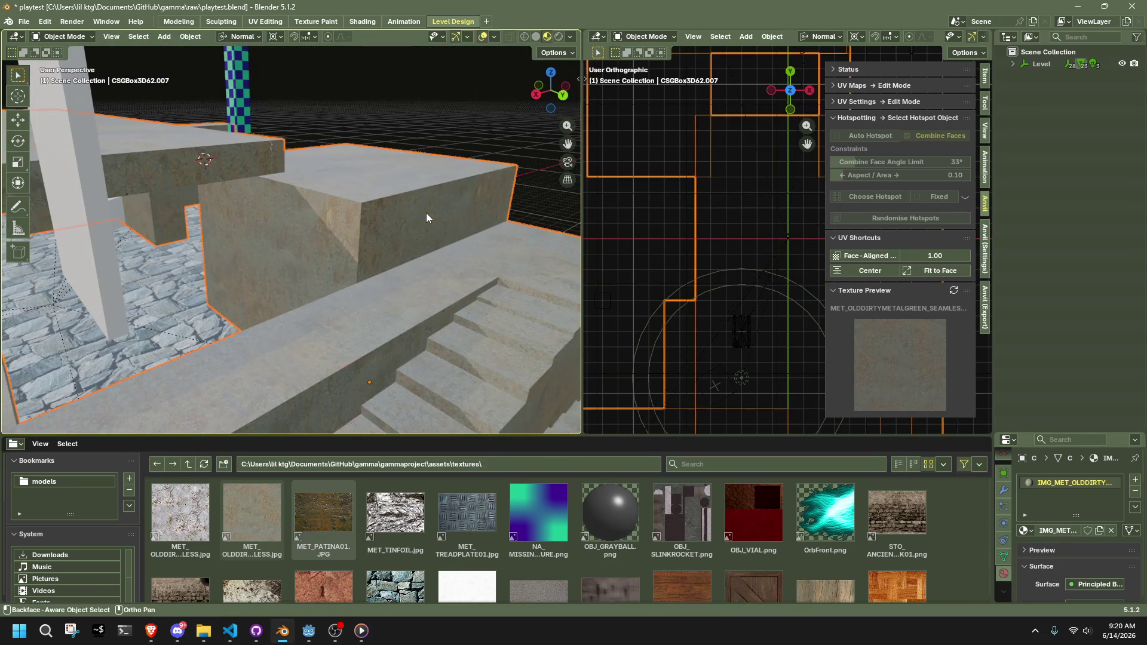
pyautogui.scroll(-5, 425, 213)
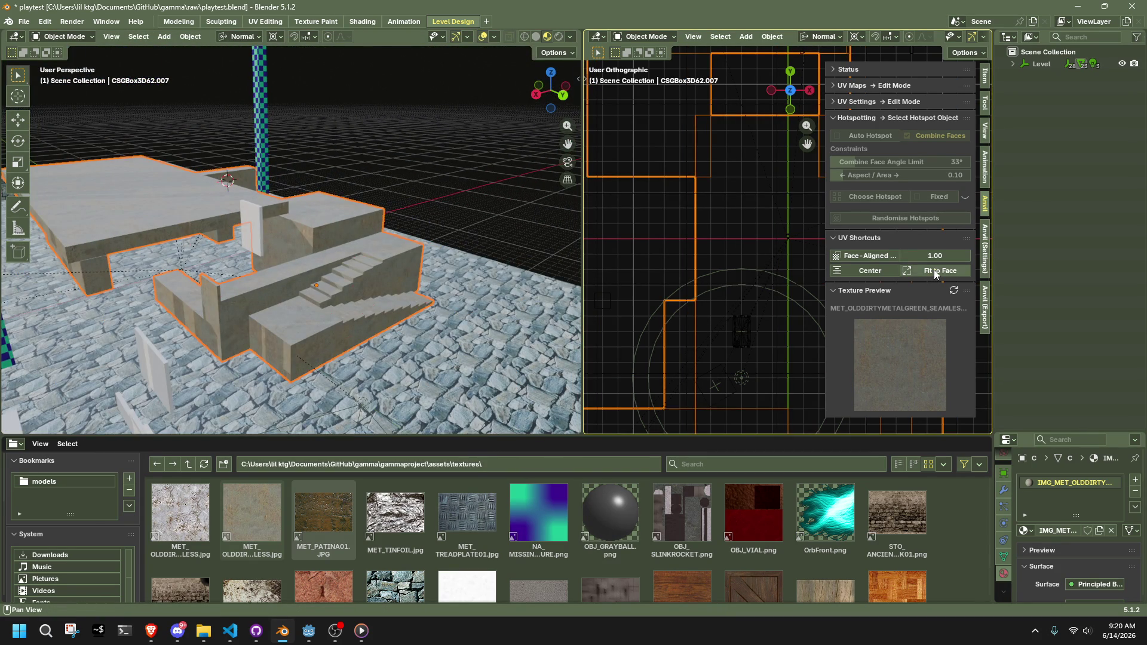
pyautogui.click(884, 269)
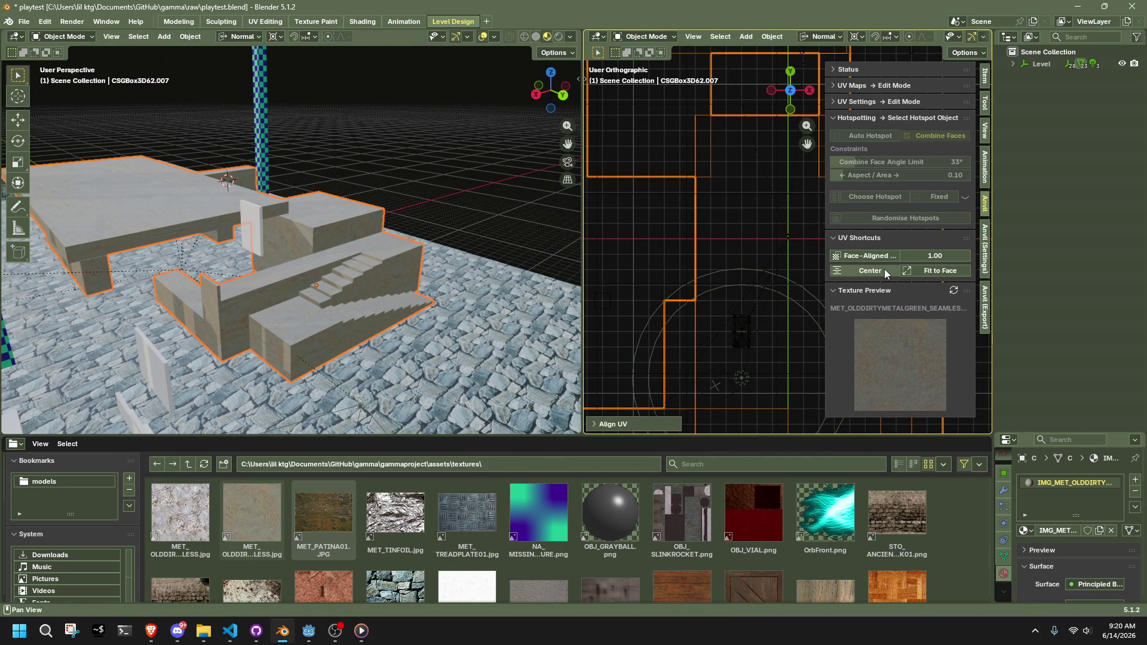
pyautogui.click(835, 257)
pyautogui.moveTo(533, 266)
pyautogui.mouseDown(button='middle')
pyautogui.moveTo(479, 212)
pyautogui.moveTo(192, 188)
pyautogui.moveTo(256, 210)
pyautogui.moveTo(321, 296)
pyautogui.mouseUp(button='middle')
pyautogui.click(321, 296)
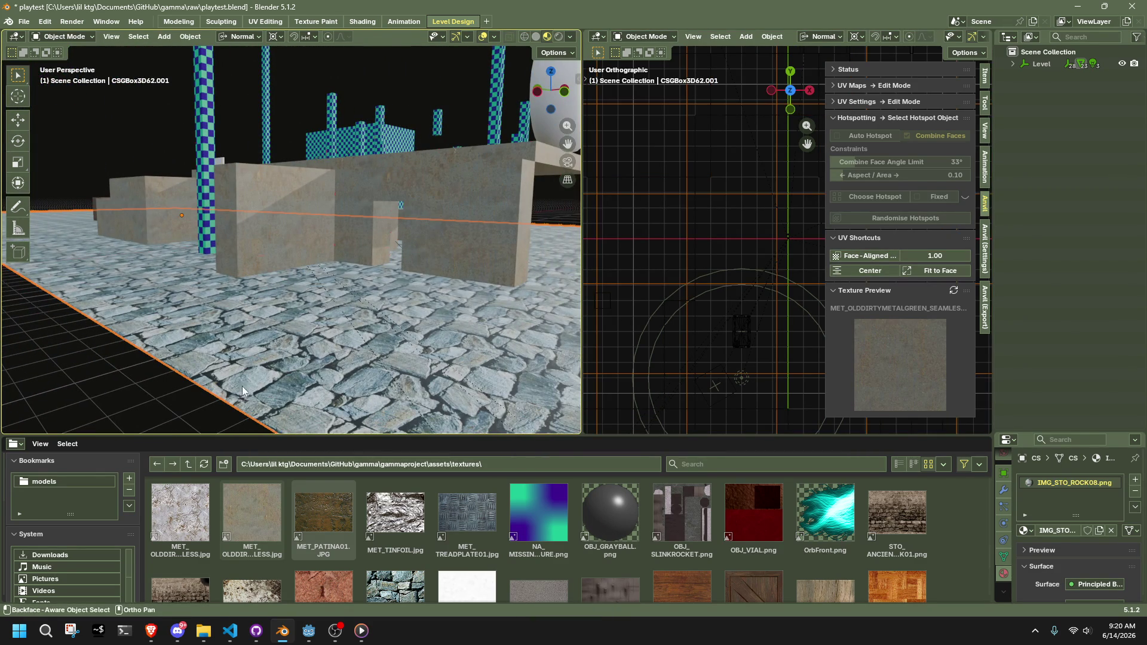
# Apply FLR_TILE10.JPG to the floor, centred with face-aligned projection
pyautogui.scroll(-3, 818, 536)
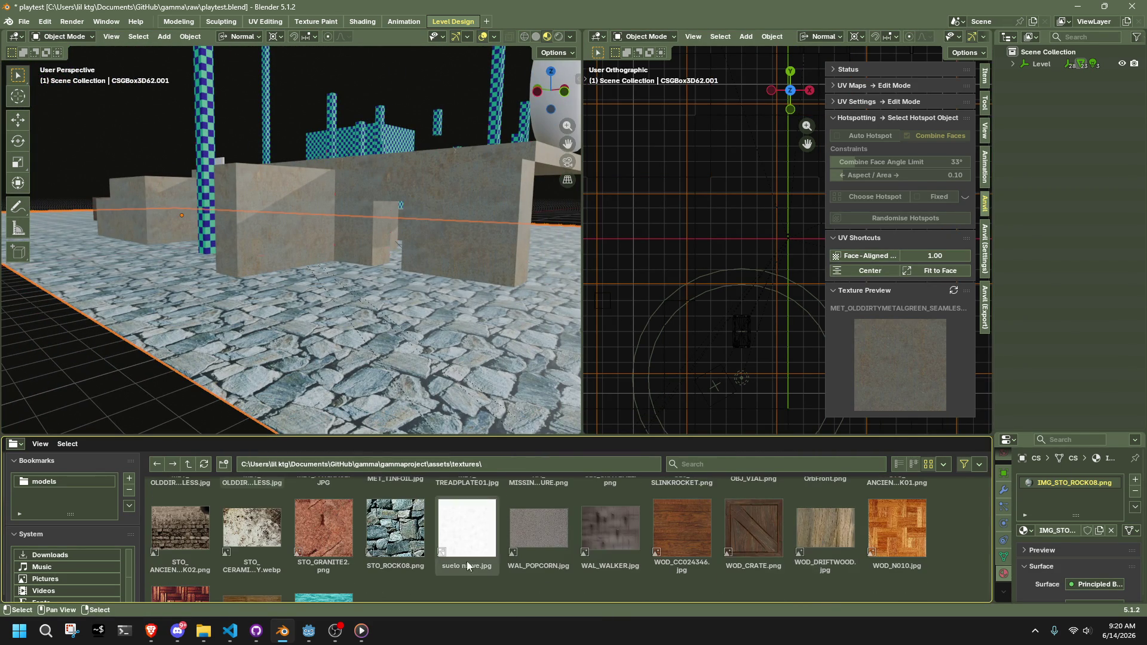
pyautogui.scroll(10, 417, 541)
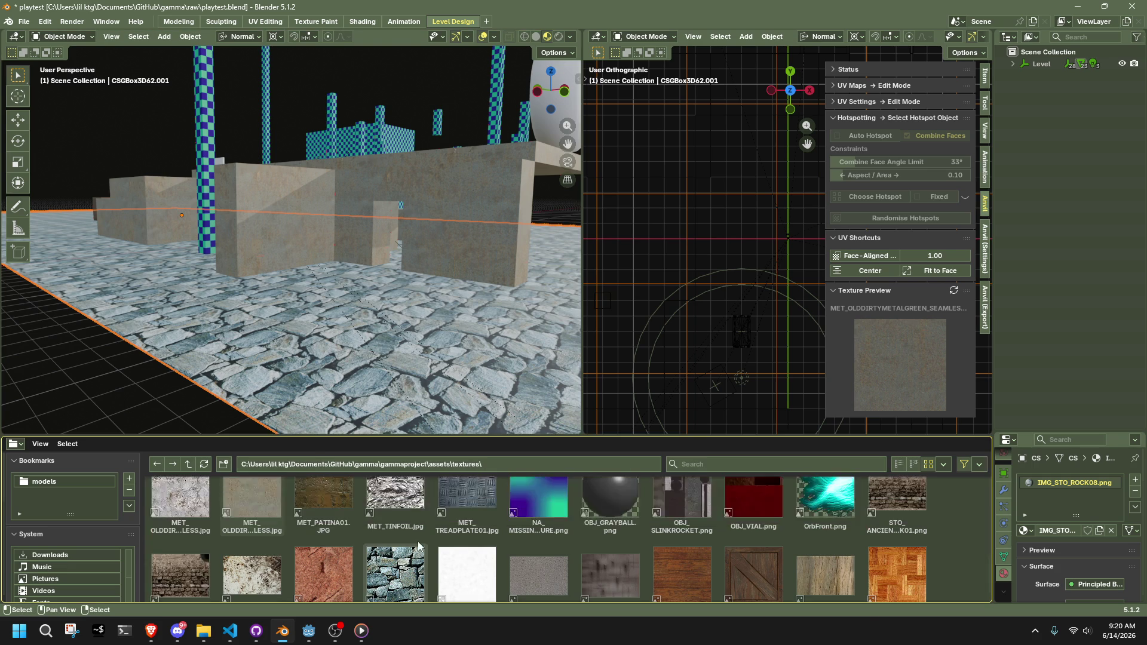
pyautogui.scroll(3, 418, 541)
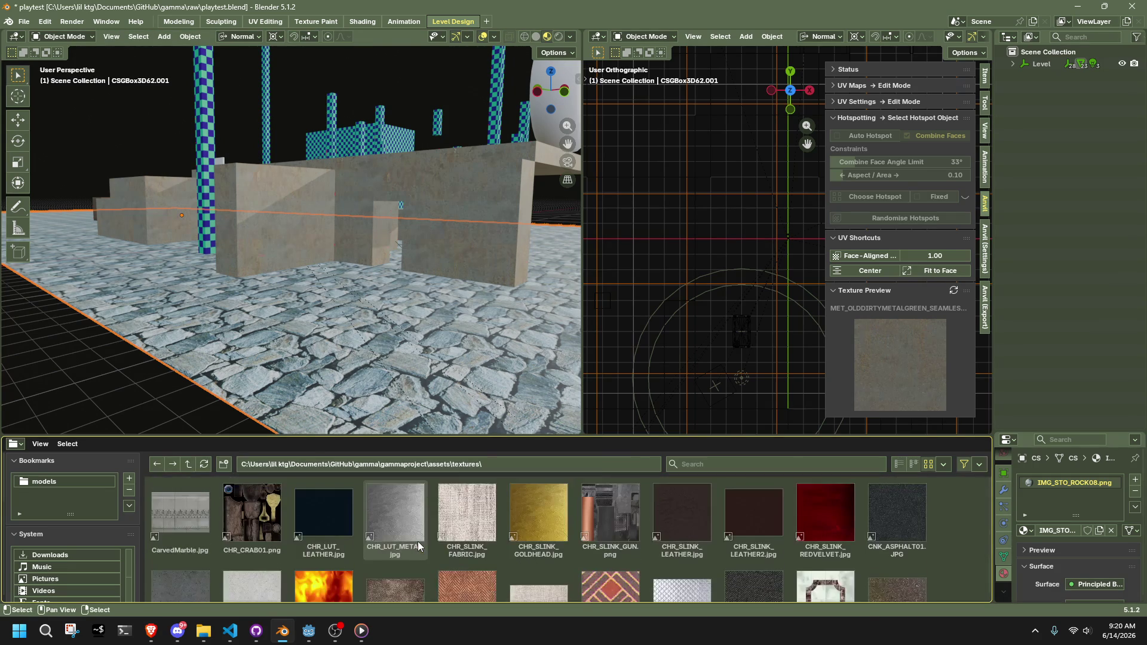
pyautogui.scroll(-3, 417, 545)
pyautogui.click(166, 595)
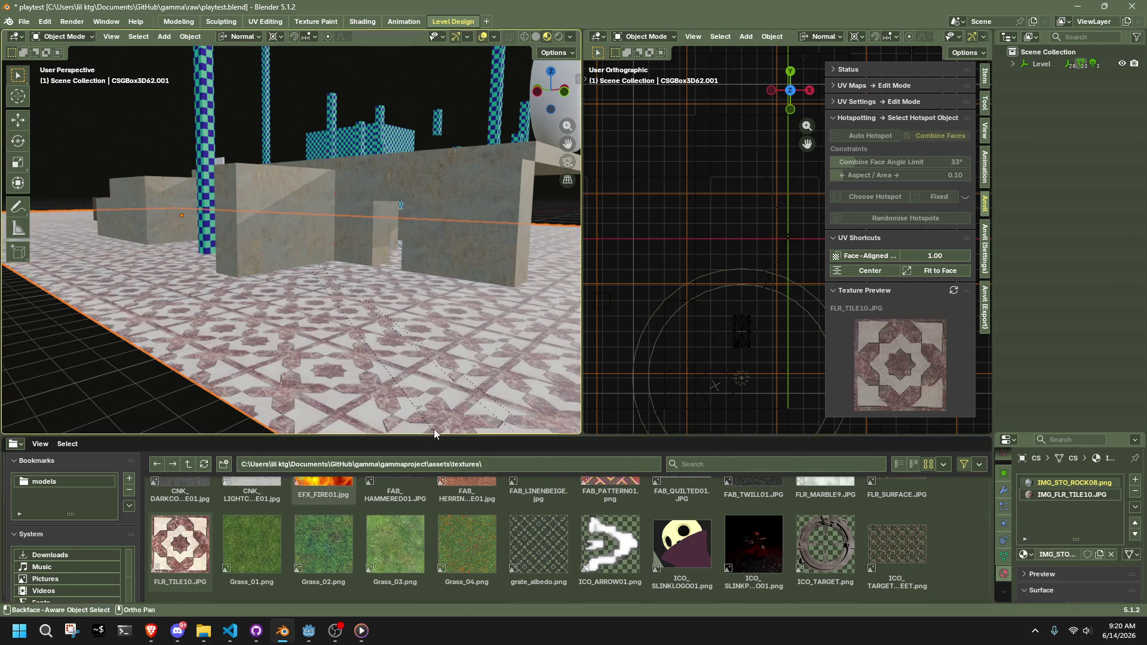
pyautogui.click(863, 270)
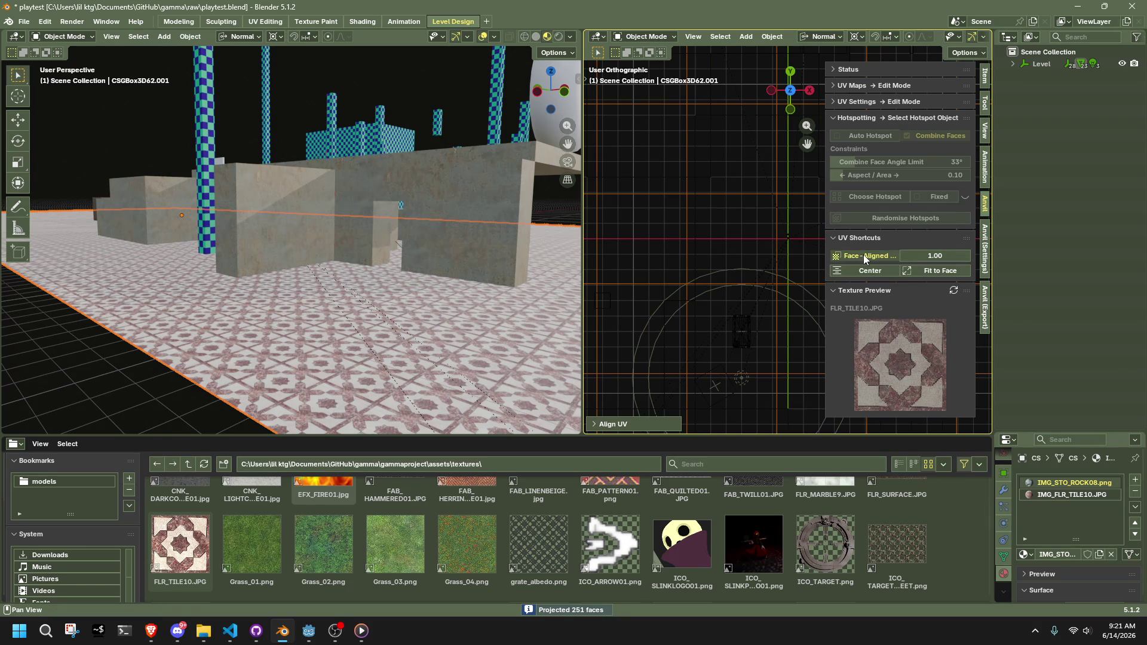
pyautogui.click(863, 257)
# Set the tile projection scale to 2, then 4, and re-centre and re-project the floor
pyautogui.click(922, 256)
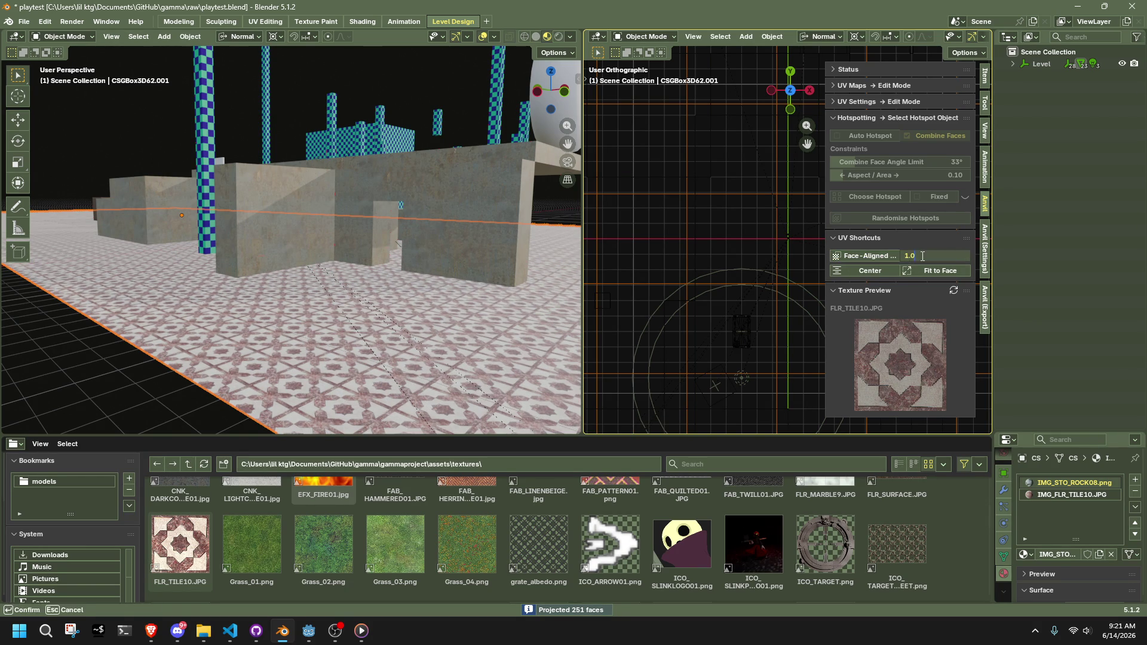
pyautogui.write('2')
pyautogui.press('Return')
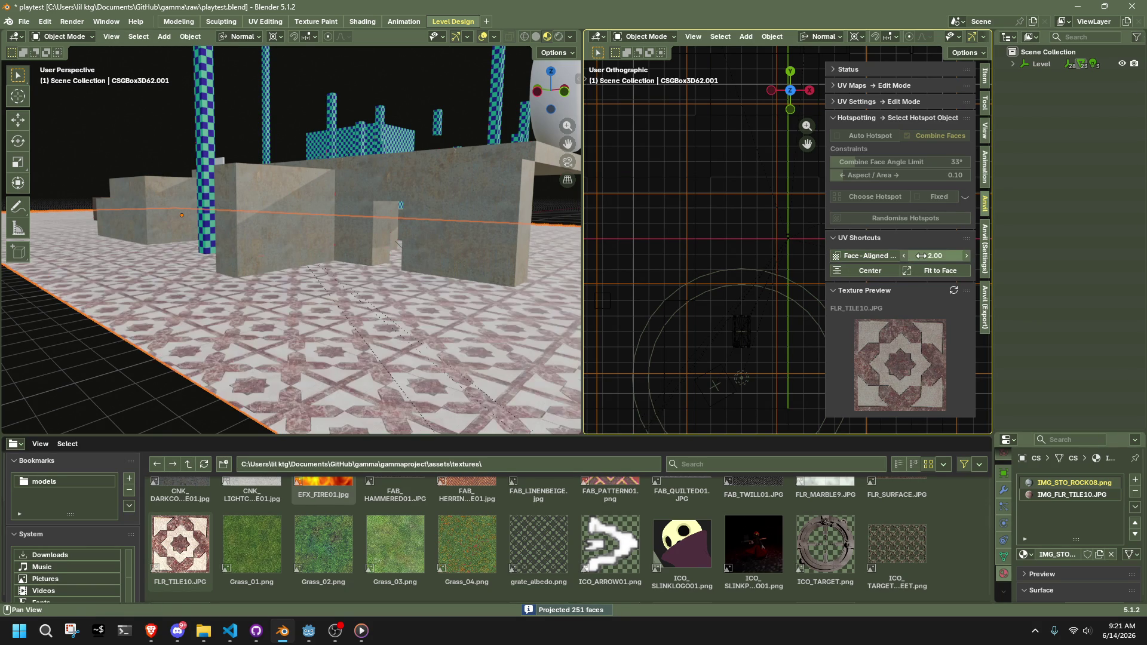
pyautogui.click(921, 256)
pyautogui.write('4')
pyautogui.press('Return')
pyautogui.moveTo(556, 299)
pyautogui.mouseDown(button='middle')
pyautogui.moveTo(357, 342)
pyautogui.moveTo(361, 367)
pyautogui.moveTo(310, 385)
pyautogui.mouseUp(button='middle')
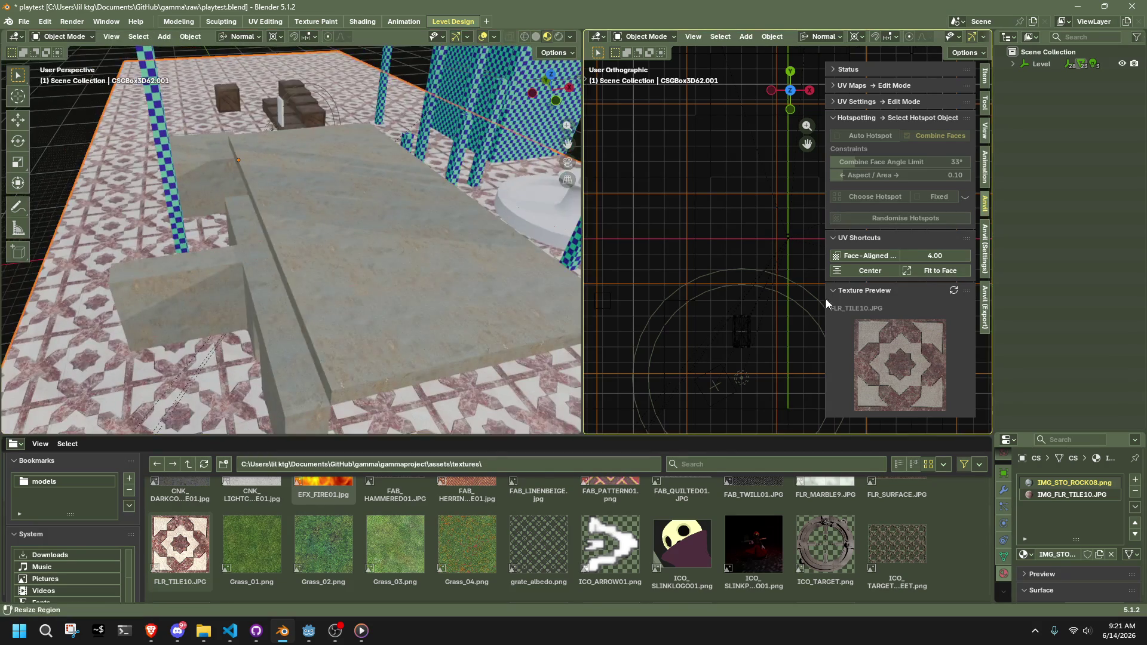
pyautogui.click(866, 270)
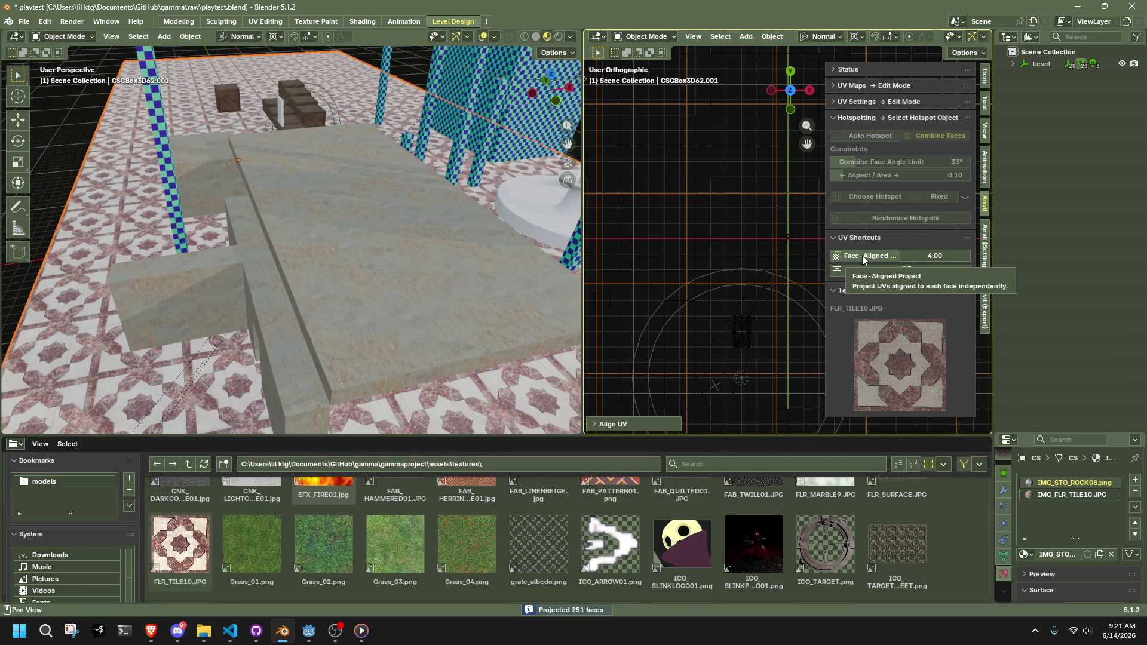
pyautogui.click(862, 255)
pyautogui.moveTo(359, 334)
pyautogui.mouseDown(button='middle')
pyautogui.moveTo(430, 326)
pyautogui.moveTo(438, 311)
pyautogui.moveTo(482, 318)
pyautogui.moveTo(497, 360)
pyautogui.mouseUp(button='middle')
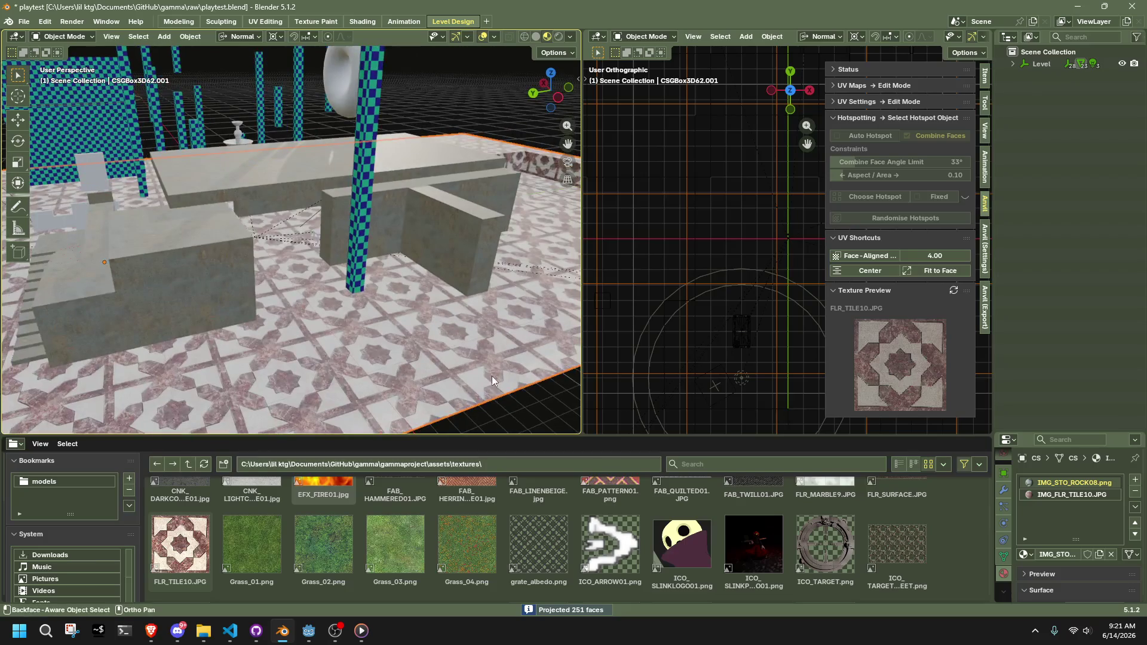
# Inspect the floor faces in edit mode, save playtest.blend, and view the level from the front
pyautogui.press('Tab')
pyautogui.moveTo(289, 320); pyautogui.dragTo(252, 310, button='middle')
pyautogui.press('Tab')
pyautogui.moveTo(449, 398)
pyautogui.mouseDown(button='middle')
pyautogui.moveTo(366, 364)
pyautogui.moveTo(471, 409)
pyautogui.mouseUp(button='middle')
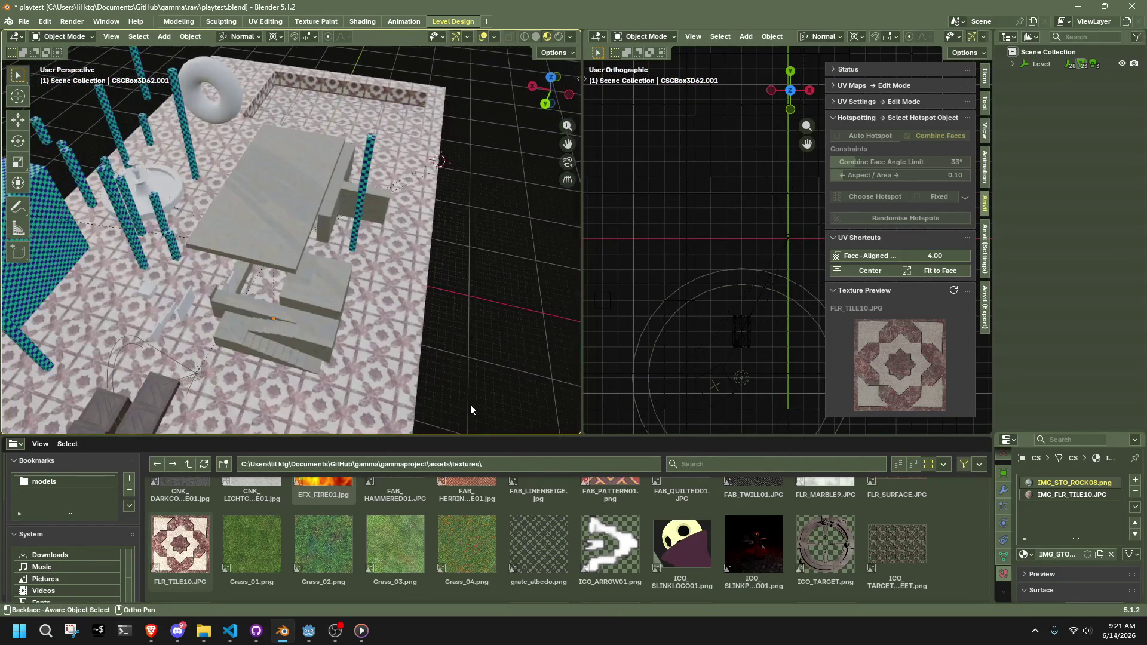
pyautogui.hotkey('ctrl', 's')
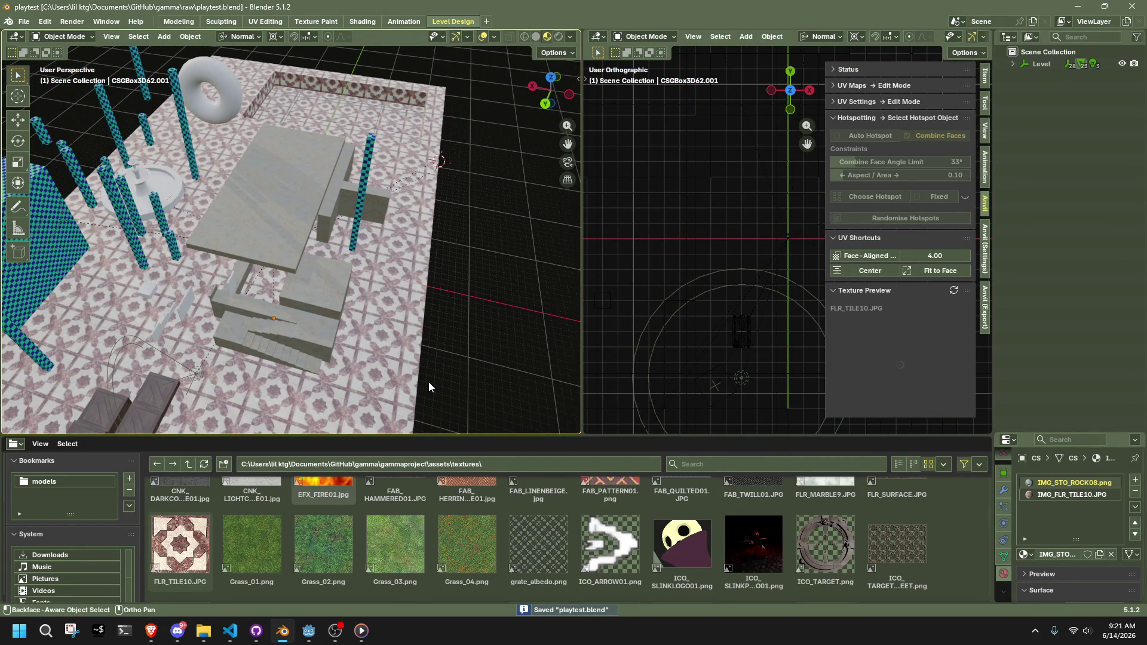
pyautogui.click(416, 376)
pyautogui.moveTo(415, 376); pyautogui.dragTo(513, 181, button='middle')
pyautogui.click(557, 87)
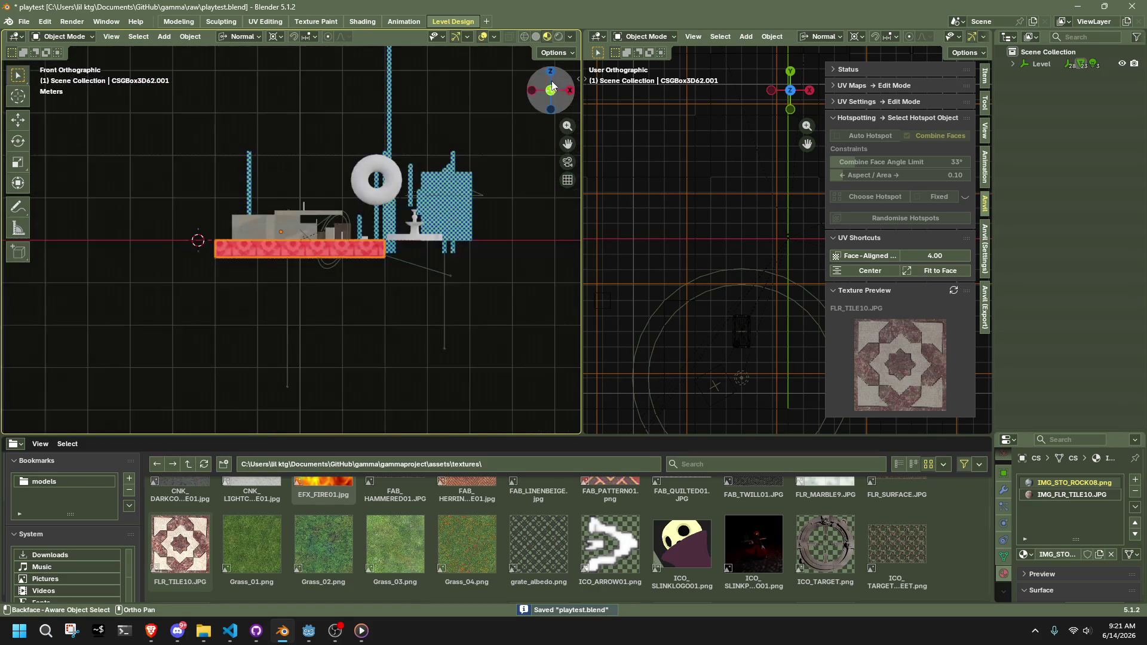
# Switch to top view and put the tiled floor mesh into Edit Mode
pyautogui.click(549, 79)
pyautogui.scroll(-3, 402, 279)
pyautogui.press('Tab')
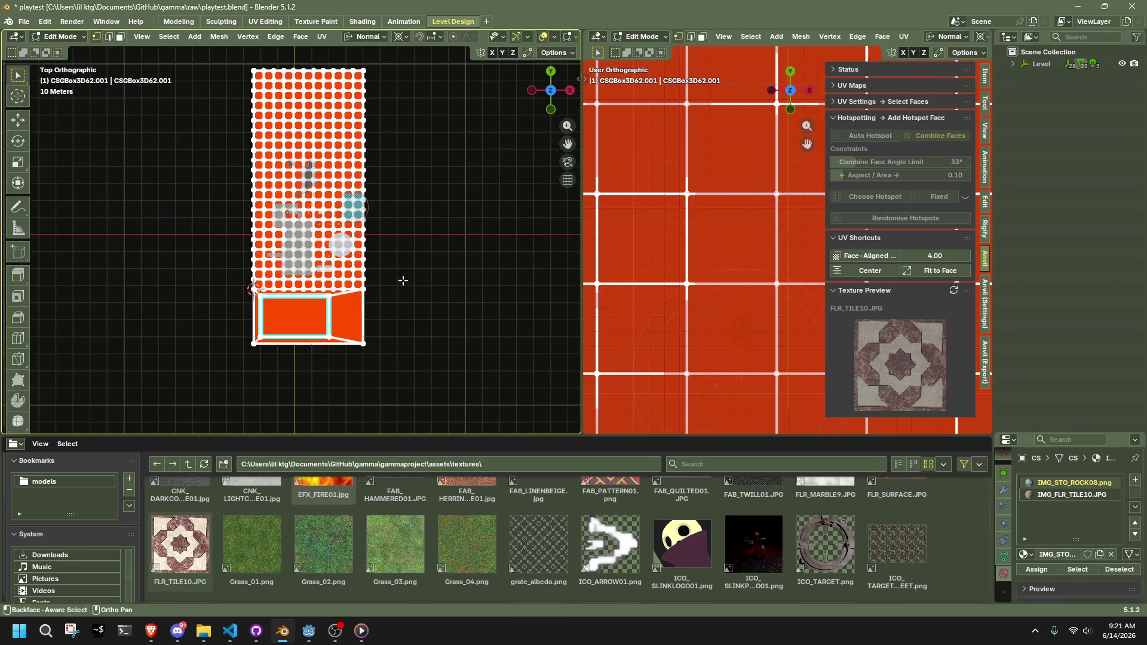
pyautogui.press('1')
pyautogui.scroll(3, 232, 324)
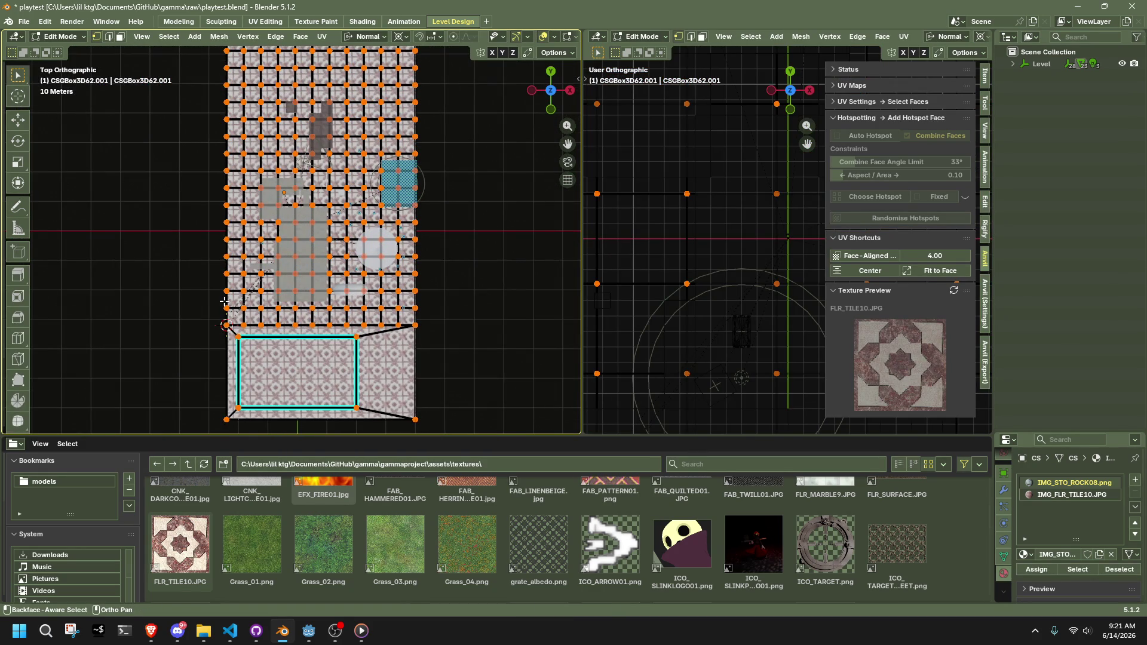
pyautogui.press('3')
pyautogui.press('1')
# In edge select mode, select the floor's left and bottom border edge loop
pyautogui.press('2')
pyautogui.keyDown('alt'); pyautogui.click(227, 282); pyautogui.keyUp('alt')
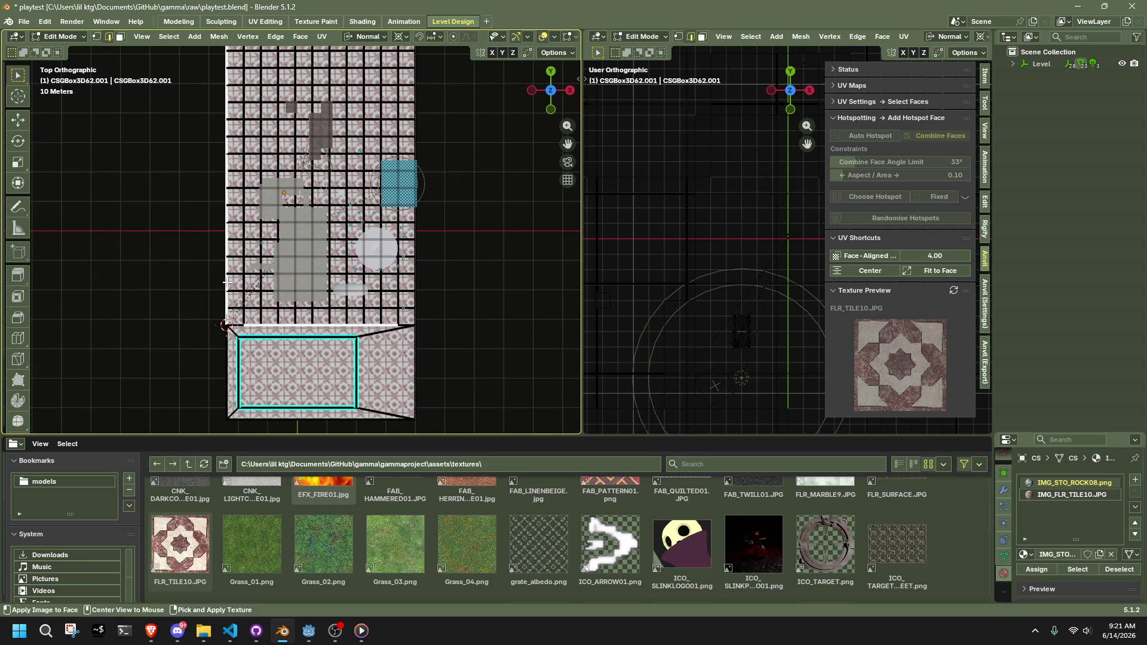
pyautogui.scroll(3, 229, 312)
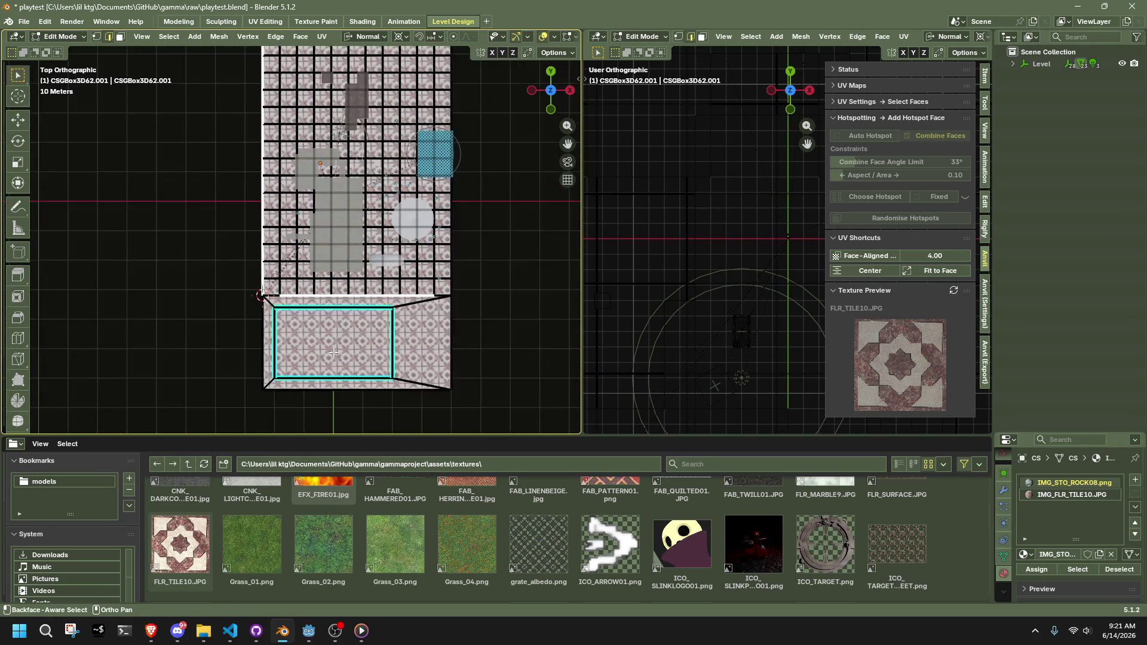
pyautogui.moveTo(315, 320); pyautogui.dragTo(433, 206, button='middle')
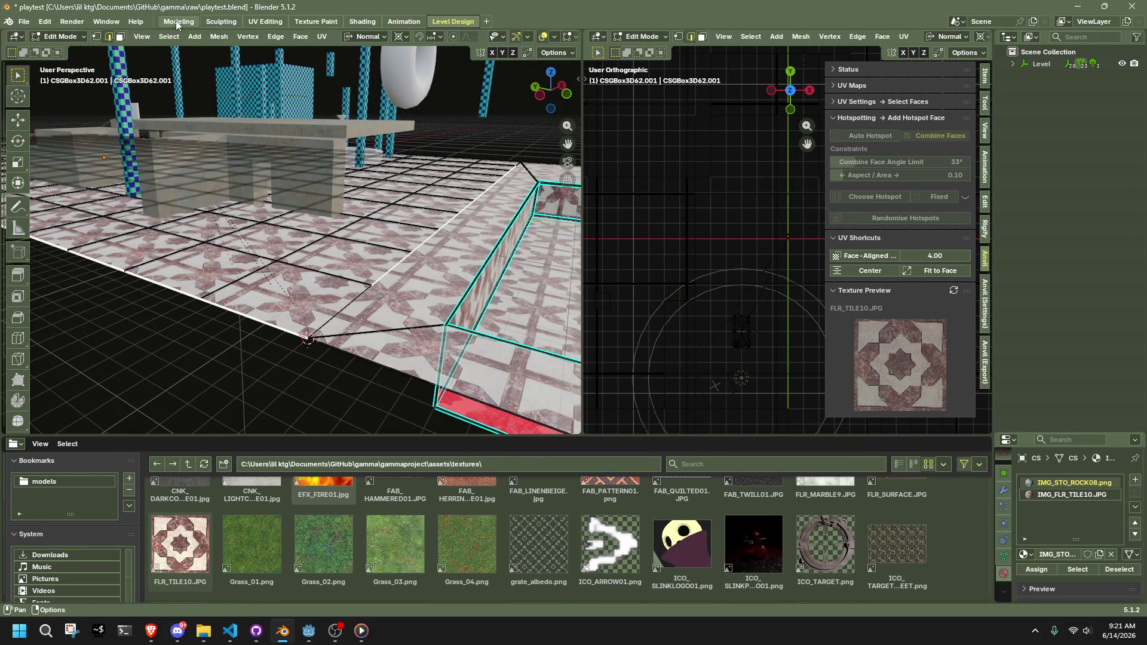
# Move the selected floor vertex beside the pit corner to a new position
pyautogui.press('1')
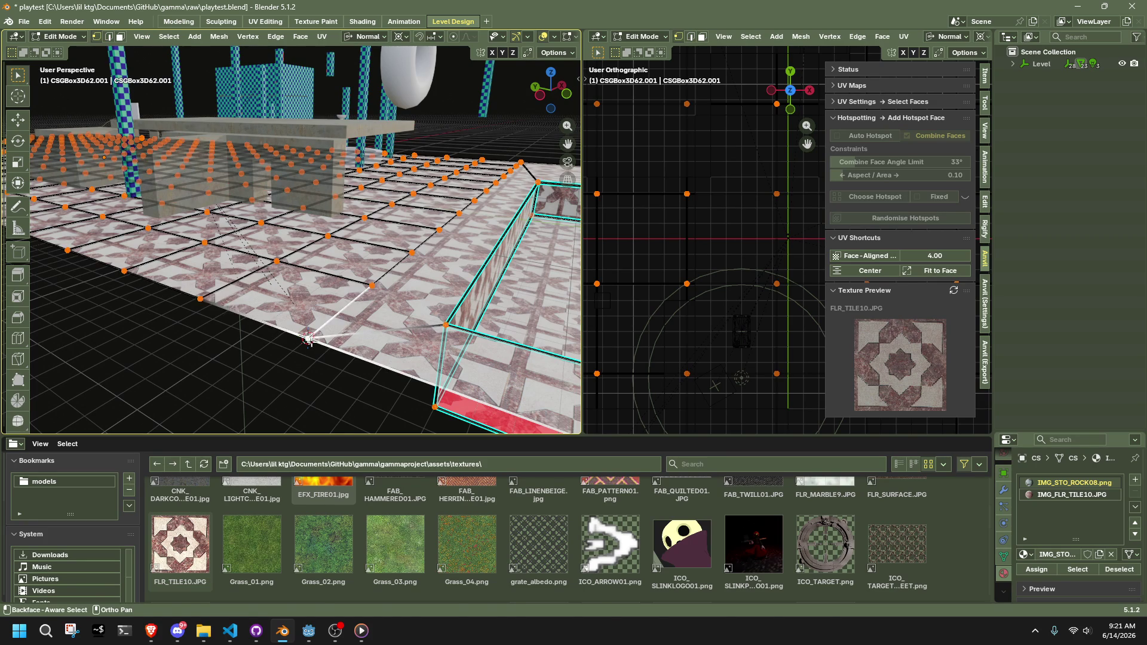
pyautogui.press('g')
pyautogui.click(387, 328)
pyautogui.moveTo(387, 328)
pyautogui.mouseDown(button='middle')
pyautogui.moveTo(437, 252)
pyautogui.moveTo(341, 366)
pyautogui.mouseUp(button='middle')
pyautogui.press('2')
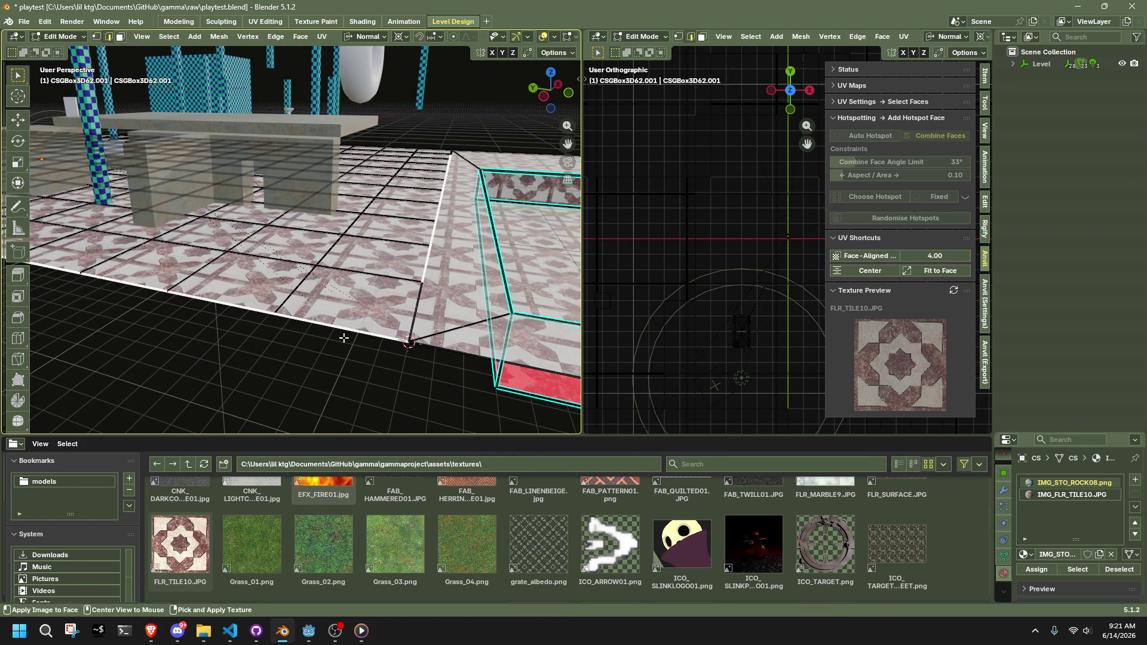
pyautogui.moveTo(351, 397)
pyautogui.mouseDown(button='middle')
pyautogui.moveTo(330, 361)
pyautogui.moveTo(330, 328)
pyautogui.moveTo(430, 373)
pyautogui.mouseUp(button='middle')
# Reposition a top-edge floor vertex and slide the floor edge to the right
pyautogui.press('1')
pyautogui.moveTo(438, 161)
pyautogui.mouseDown()
pyautogui.moveTo(485, 157)
pyautogui.moveTo(413, 147)
pyautogui.mouseUp()
pyautogui.moveTo(447, 202)
pyautogui.mouseDown(button='middle')
pyautogui.moveTo(412, 251)
pyautogui.moveTo(358, 281)
pyautogui.mouseUp(button='middle')
pyautogui.moveTo(358, 281)
pyautogui.mouseDown()
pyautogui.moveTo(350, 308)
pyautogui.moveTo(387, 346)
pyautogui.mouseUp()
pyautogui.moveTo(388, 345); pyautogui.dragTo(245, 330, button='middle')
pyautogui.moveTo(245, 330); pyautogui.dragTo(314, 325)
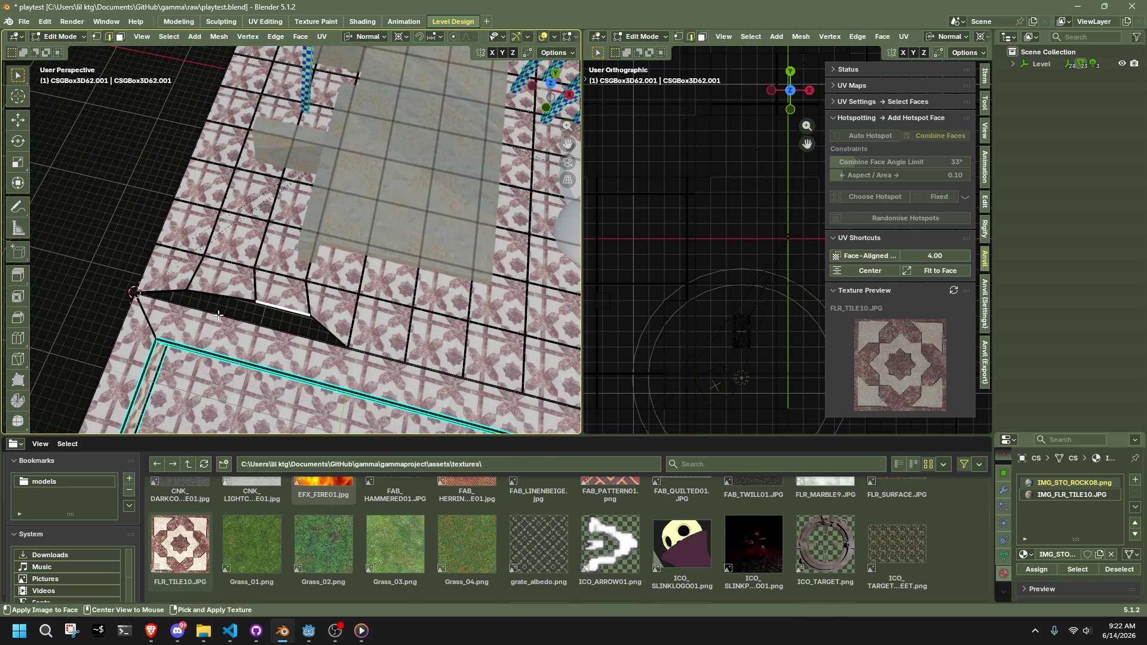
# Move a corner vertex so the floor's lower border forms a straight line
pyautogui.keyDown('alt'); pyautogui.middleClick(219, 315); pyautogui.keyUp('alt')
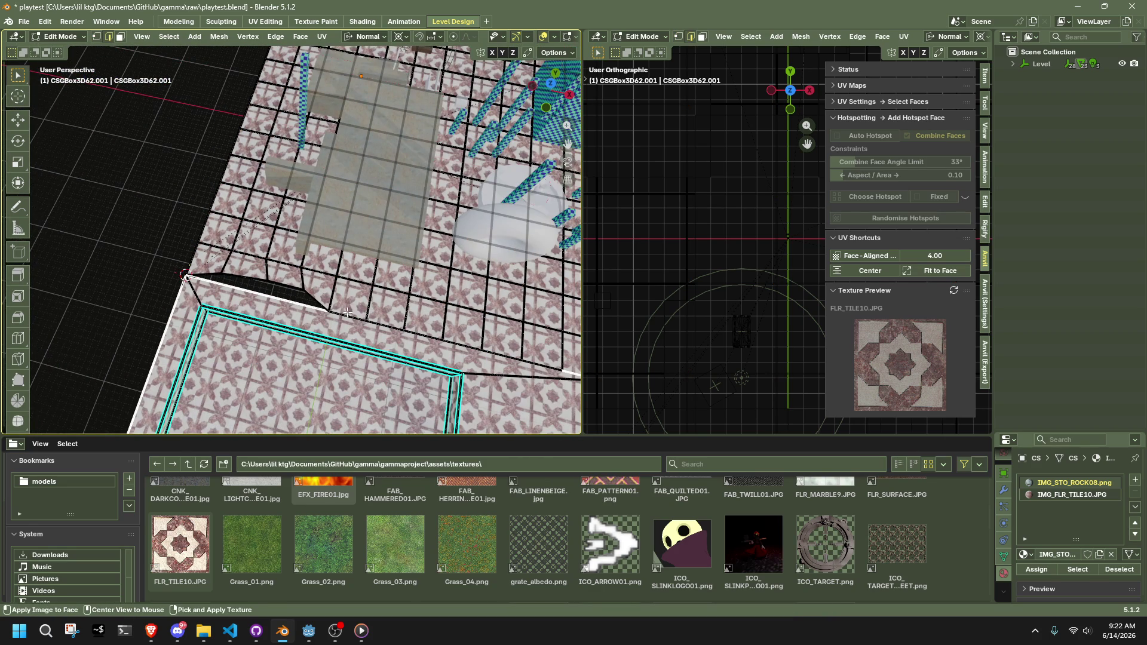
pyautogui.scroll(3, 352, 317)
pyautogui.press('1')
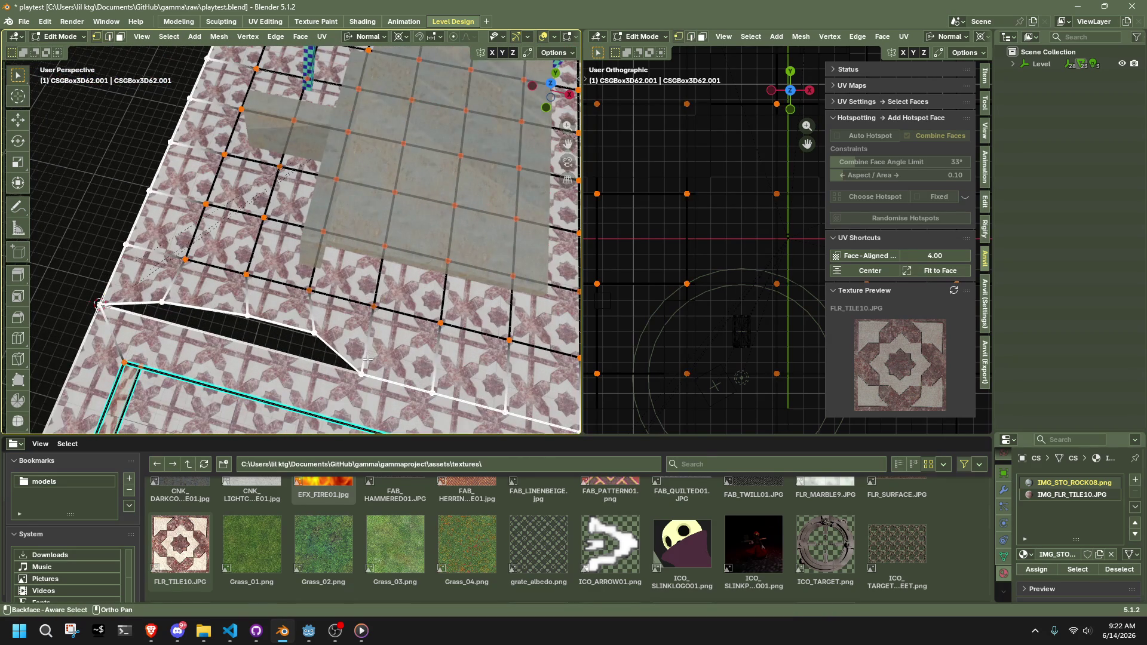
pyautogui.moveTo(362, 370); pyautogui.dragTo(310, 357)
pyautogui.press('2')
pyautogui.moveTo(392, 378)
pyautogui.mouseDown(button='middle')
pyautogui.moveTo(519, 282)
pyautogui.moveTo(511, 266)
pyautogui.mouseUp(button='middle')
# Undo the notch vertex edits on the floor border with Ctrl+Z
pyautogui.press('1')
pyautogui.press('2')
pyautogui.hotkey('ctrl', 'z')
pyautogui.hotkey('ctrl', 'z')
pyautogui.hotkey('ctrl', 'z')
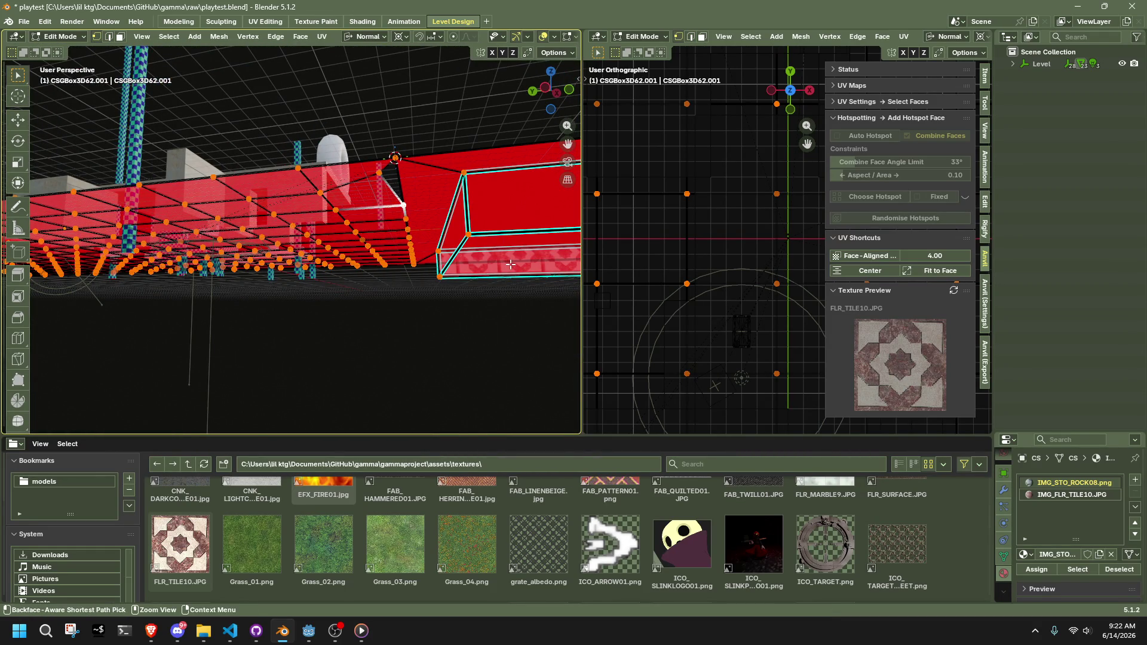
pyautogui.hotkey('ctrl', 'z')
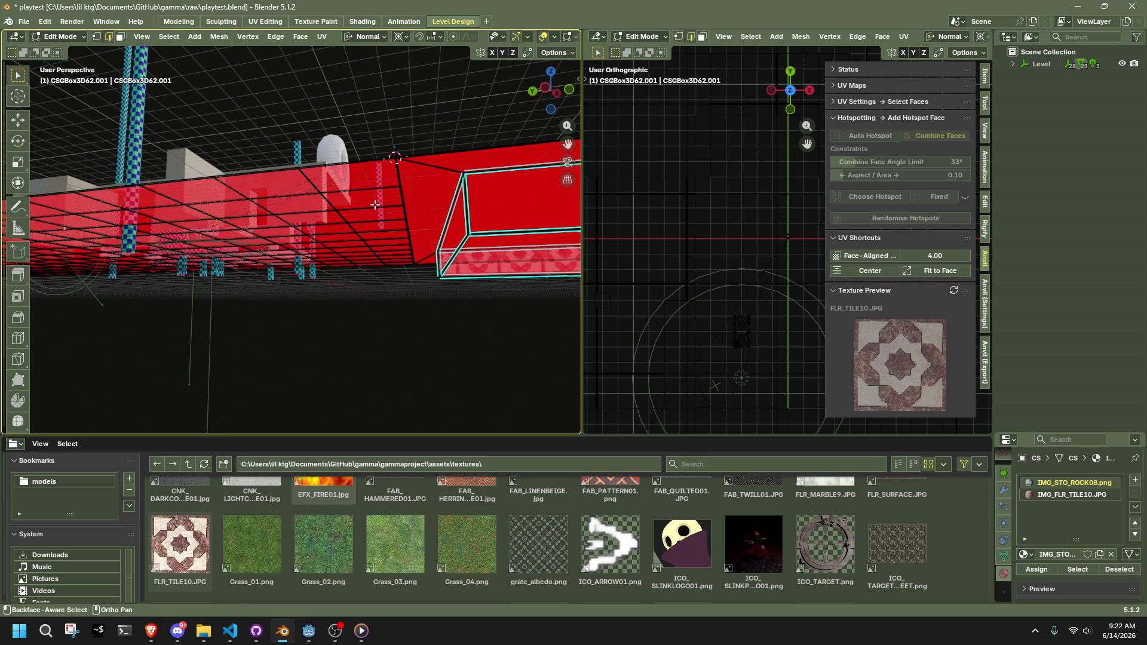
# Select the floor's top border edge loop and bring up the Edge context menu
pyautogui.keyDown('alt'); pyautogui.click(389, 210); pyautogui.keyUp('alt')
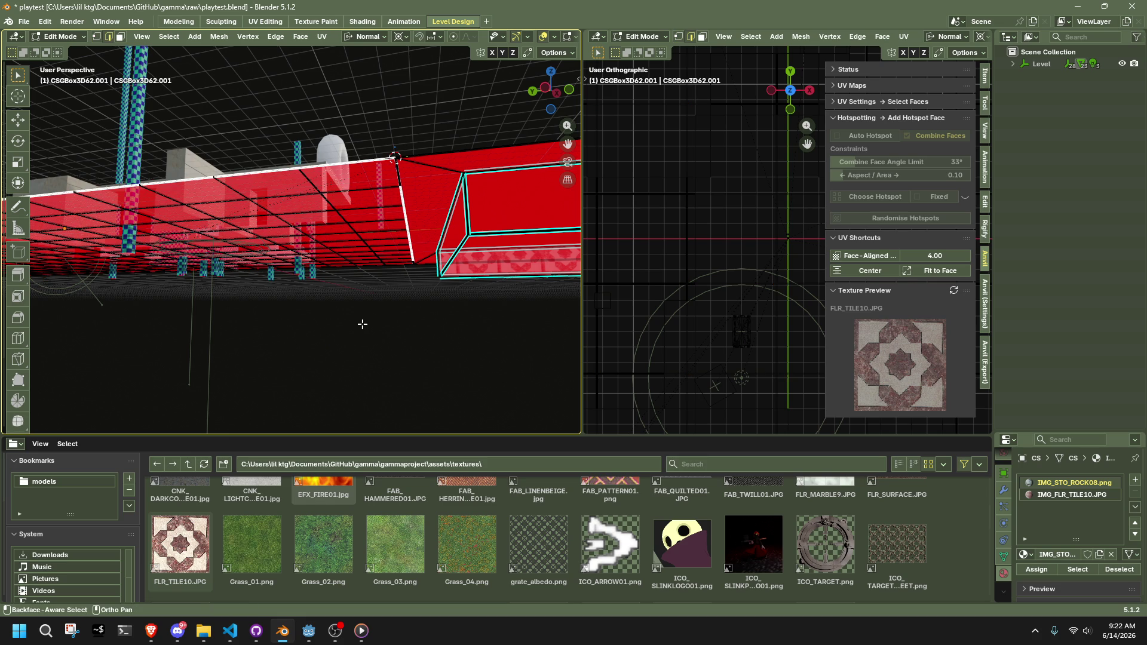
pyautogui.moveTo(379, 350)
pyautogui.mouseDown(button='middle')
pyautogui.moveTo(382, 389)
pyautogui.moveTo(384, 366)
pyautogui.moveTo(429, 366)
pyautogui.moveTo(448, 384)
pyautogui.mouseUp(button='middle')
pyautogui.moveTo(492, 315); pyautogui.dragTo(340, 259, button='middle')
pyautogui.scroll(3, 393, 260)
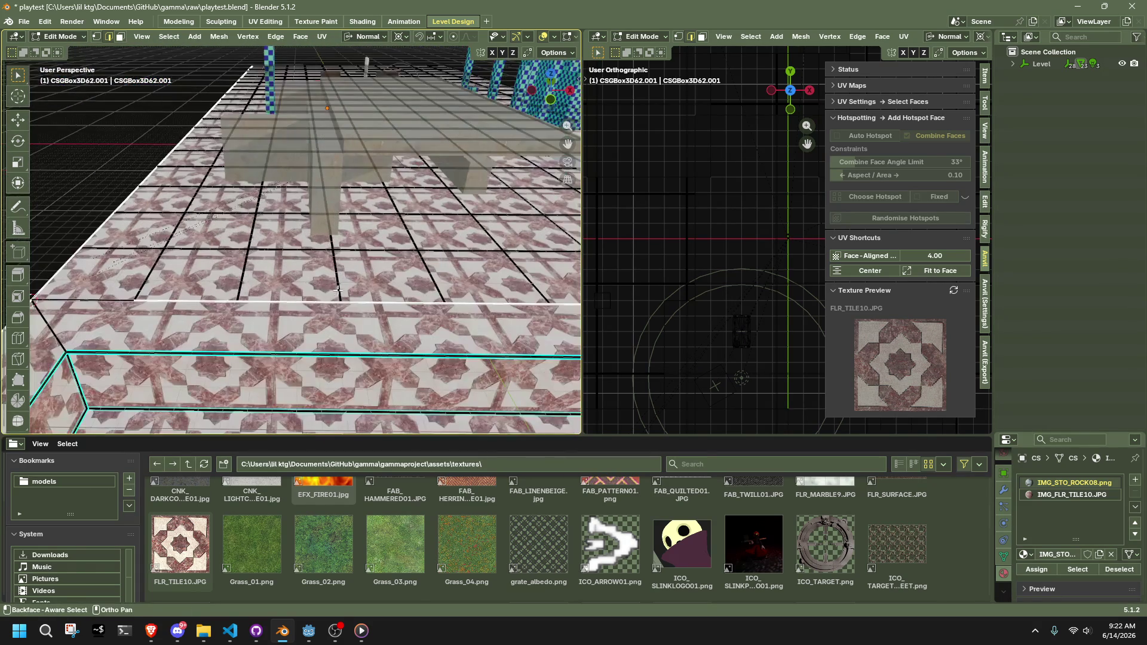
pyautogui.rightClick(314, 298)
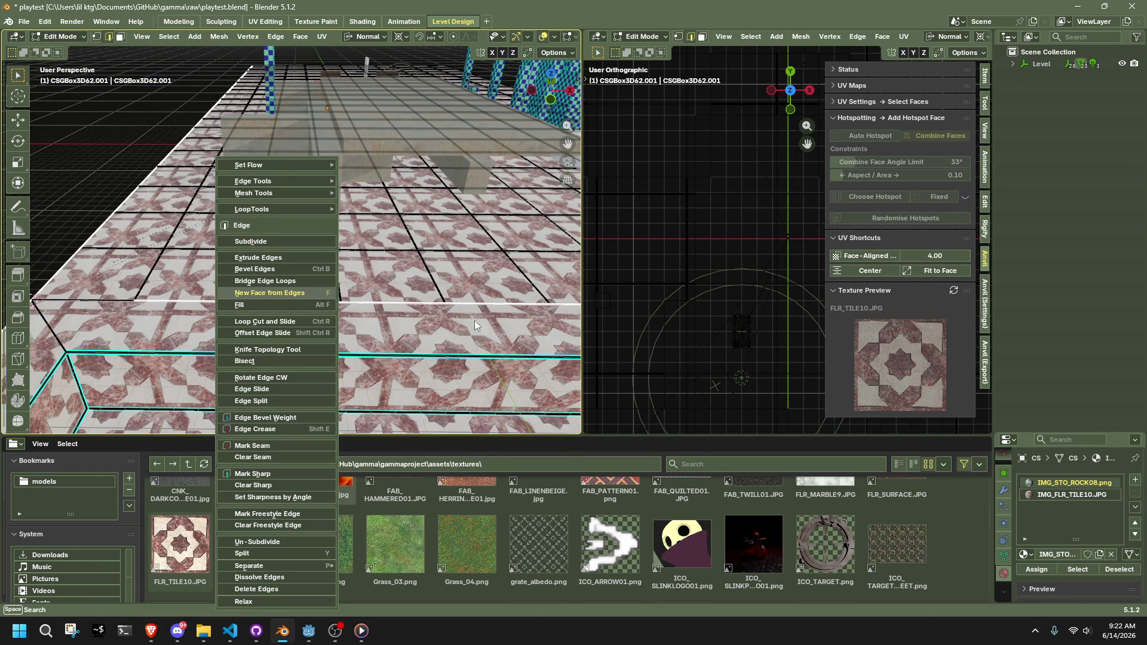
# Dismiss the edge menu and select the floor's left and right-hand edges
pyautogui.keyDown('ctrl'); pyautogui.click(267, 301); pyautogui.keyUp('ctrl')
pyautogui.keyDown('ctrl'); pyautogui.click(393, 301); pyautogui.keyUp('ctrl')
pyautogui.moveTo(393, 301)
pyautogui.mouseDown(button='middle')
pyautogui.moveTo(447, 205)
pyautogui.moveTo(326, 349)
pyautogui.mouseUp(button='middle')
pyautogui.keyDown('ctrl'); pyautogui.click(369, 356); pyautogui.keyUp('ctrl')
pyautogui.keyDown('ctrl'); pyautogui.click(443, 358); pyautogui.keyUp('ctrl')
pyautogui.scroll(-5, 443, 335)
pyautogui.moveTo(443, 335); pyautogui.dragTo(356, 279, button='middle')
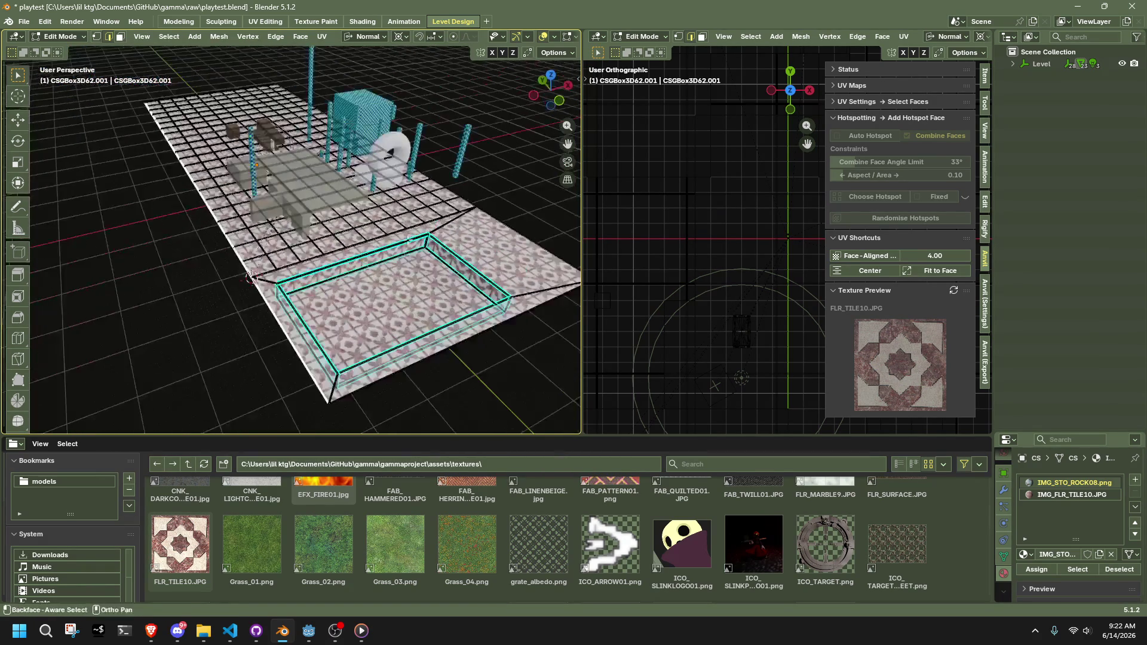
# In top view, begin a Y-constrained move of the edges, then cancel it
pyautogui.click(550, 74)
pyautogui.scroll(5, 290, 287)
pyautogui.press('g')
pyautogui.press('y')
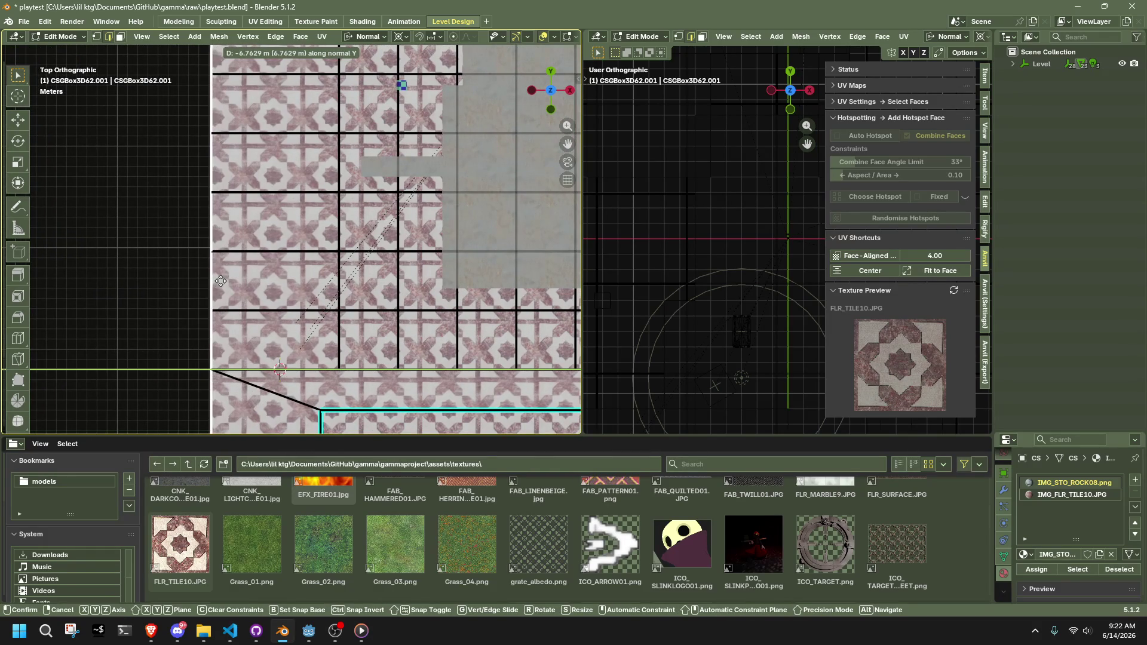
pyautogui.press('Escape')
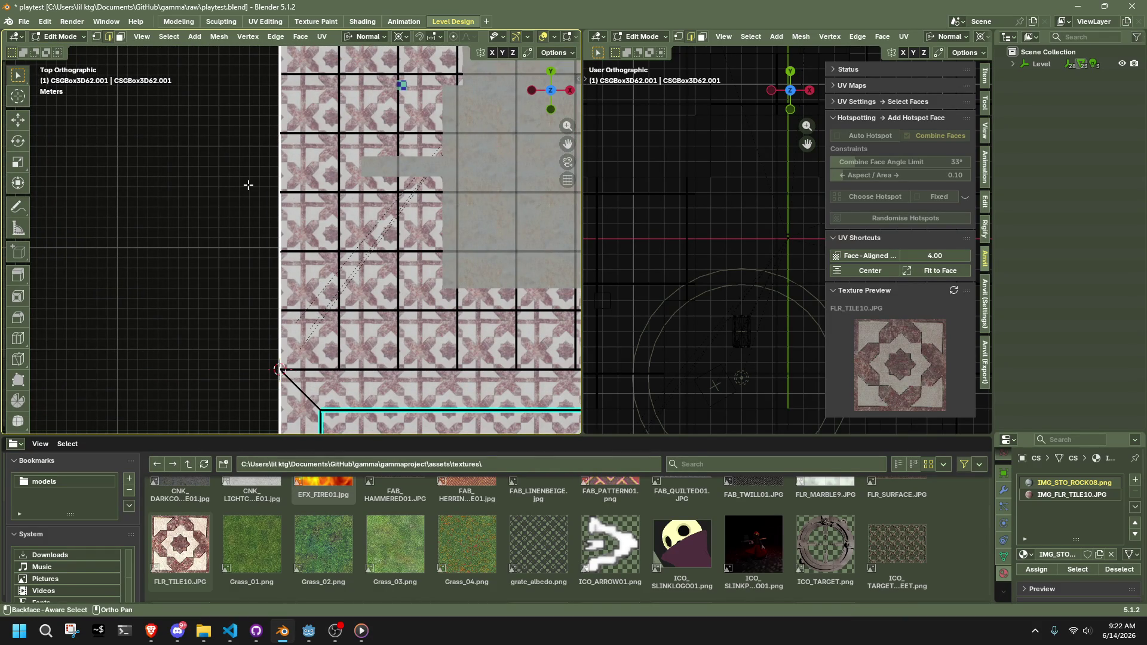
pyautogui.scroll(6, 267, 295)
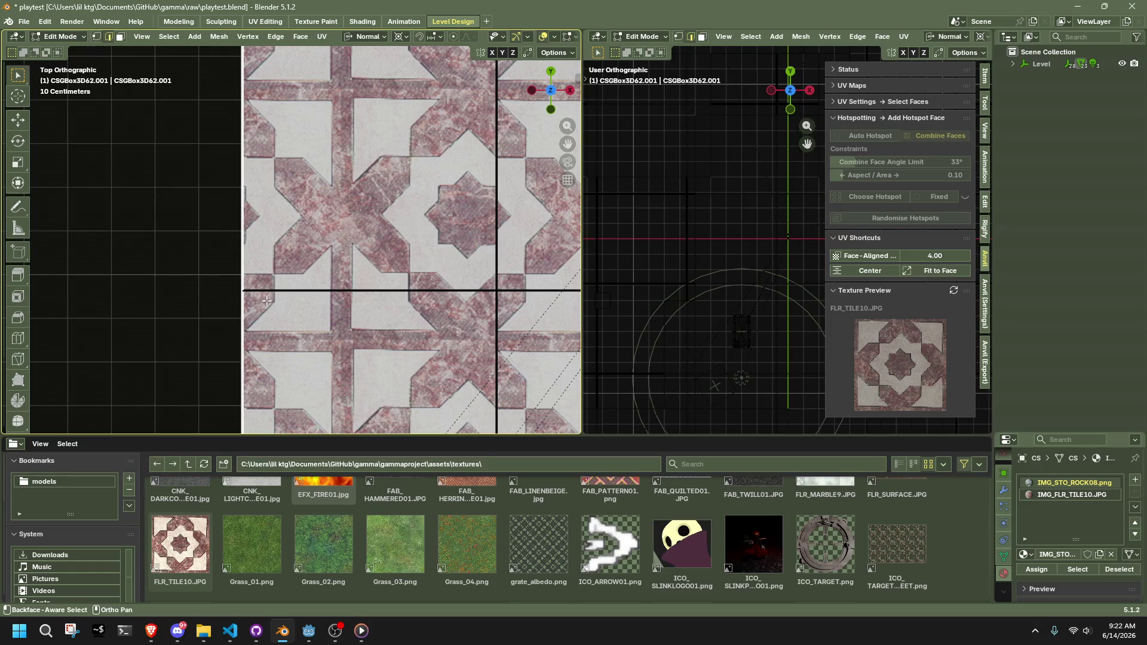
pyautogui.scroll(-7, 267, 301)
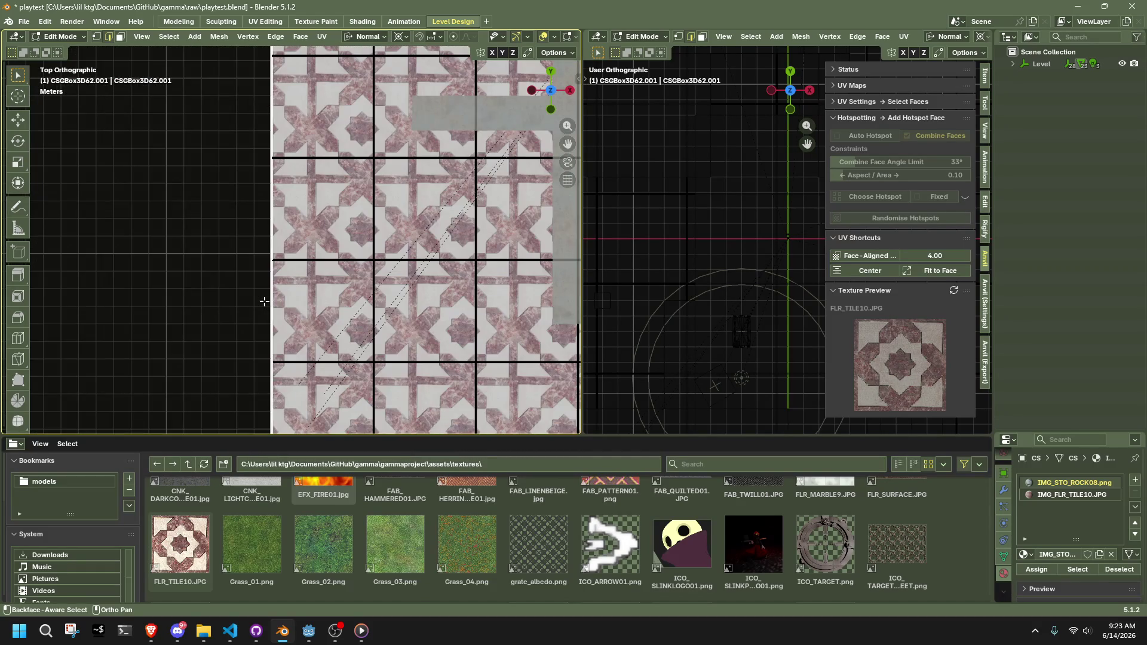
pyautogui.scroll(-3, 264, 301)
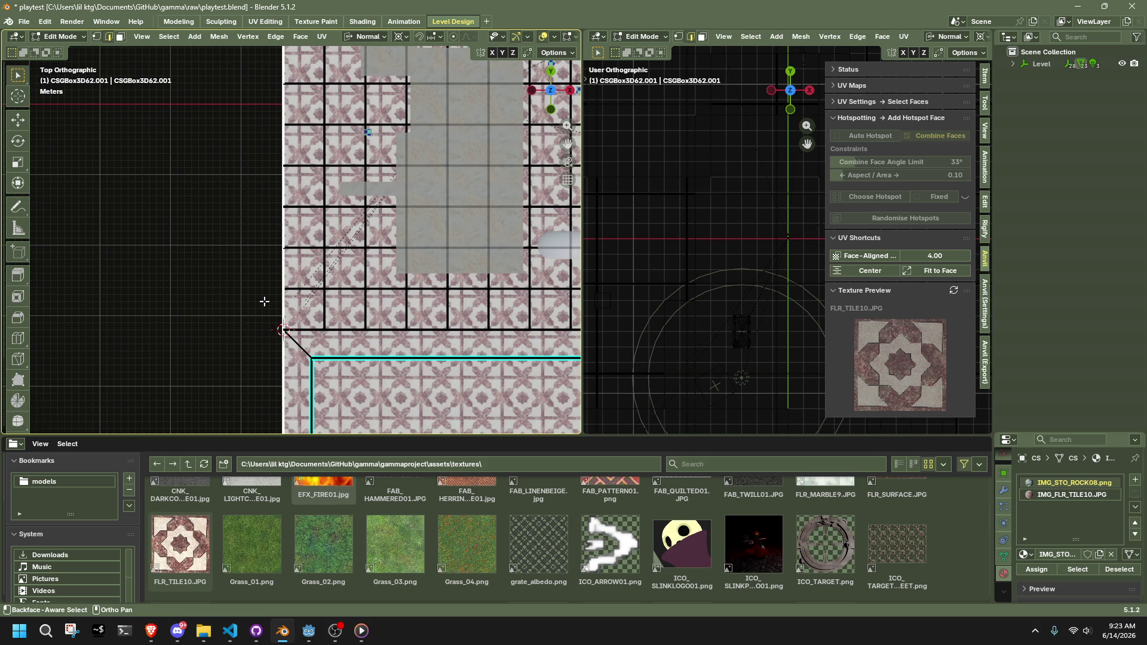
pyautogui.scroll(6, 261, 301)
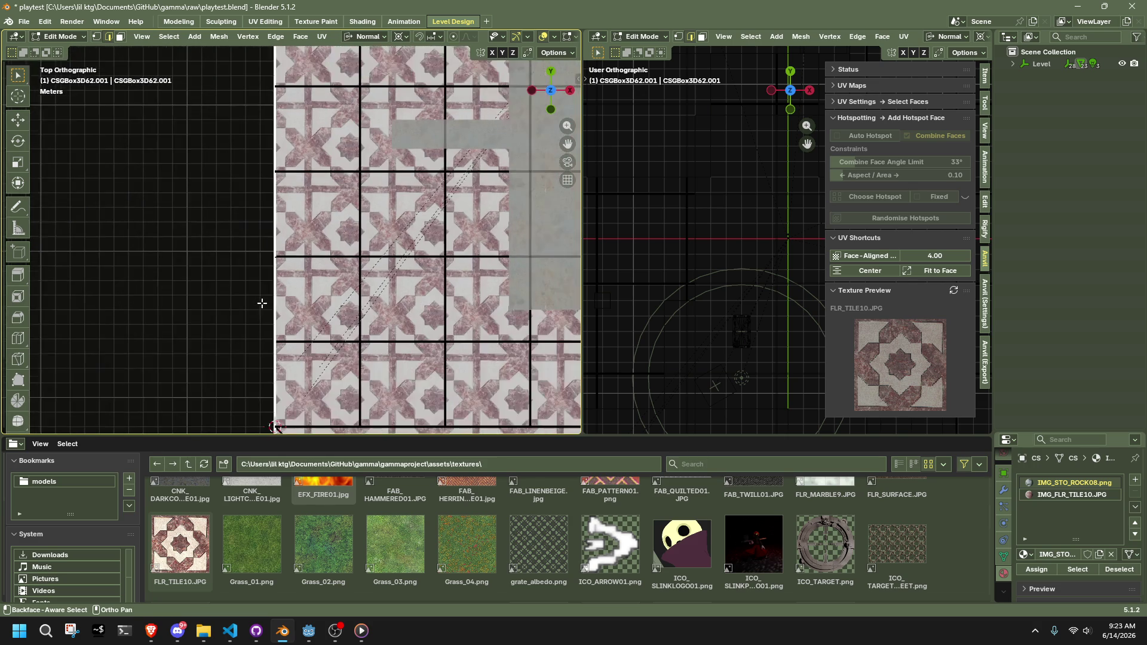
pyautogui.moveTo(261, 304); pyautogui.dragTo(372, 260, button='middle')
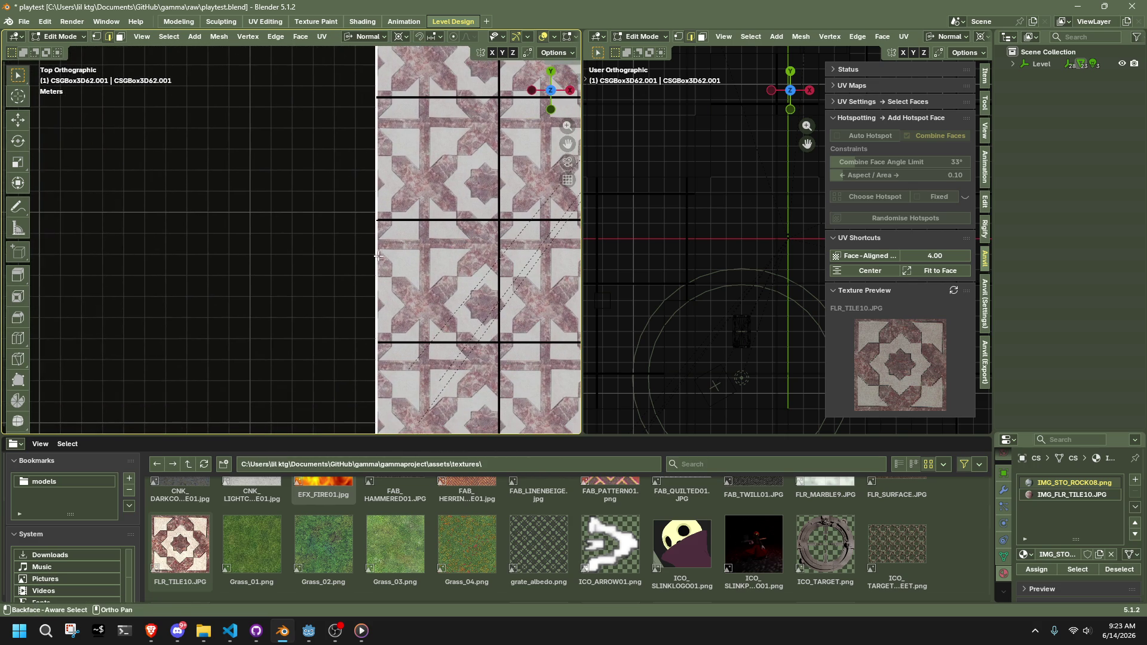
# Inspect the snapping, edit-mode overlay and viewport shading popovers without changes
pyautogui.click(433, 37)
pyautogui.click(572, 37)
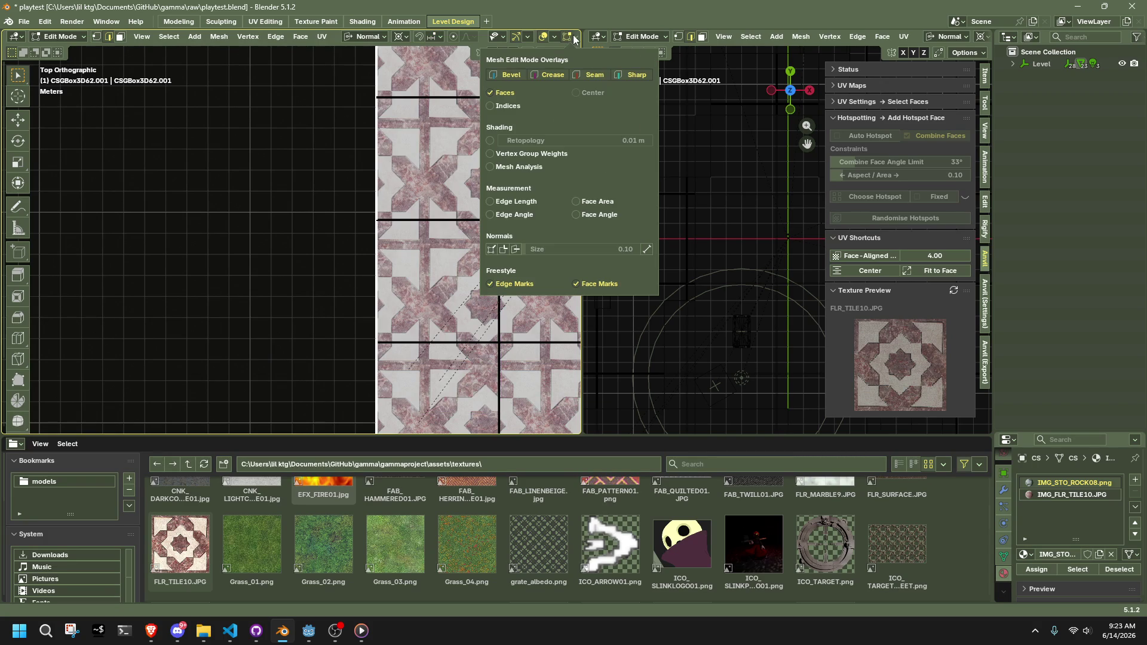
pyautogui.moveTo(528, 41)
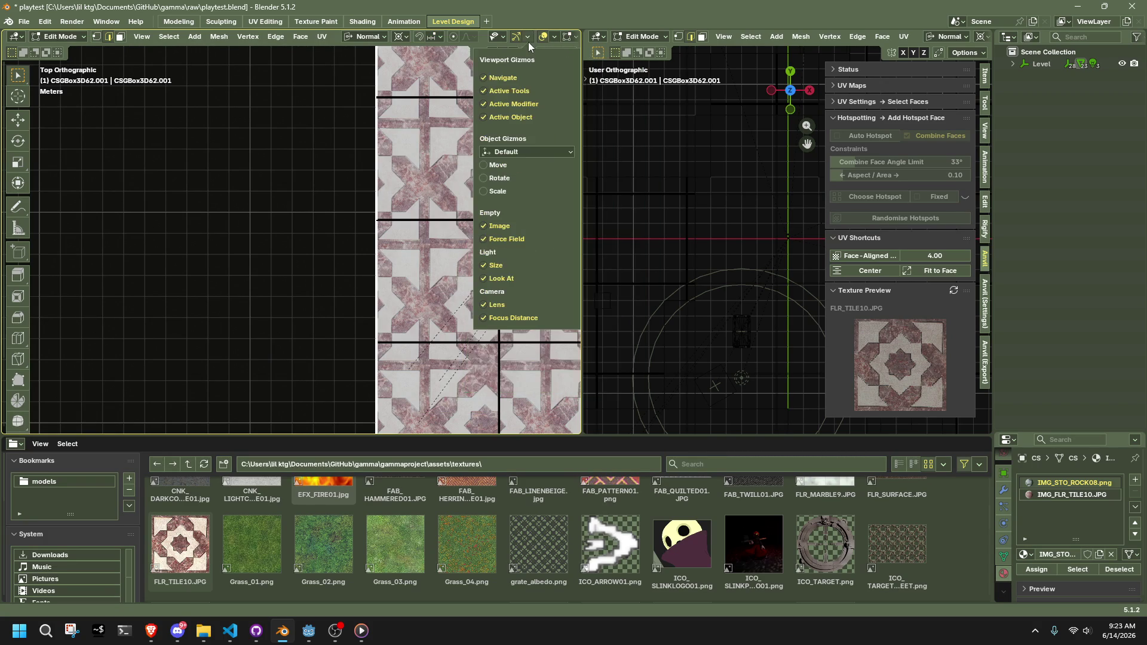
pyautogui.moveTo(495, 35); pyautogui.dragTo(511, 37, button='middle')
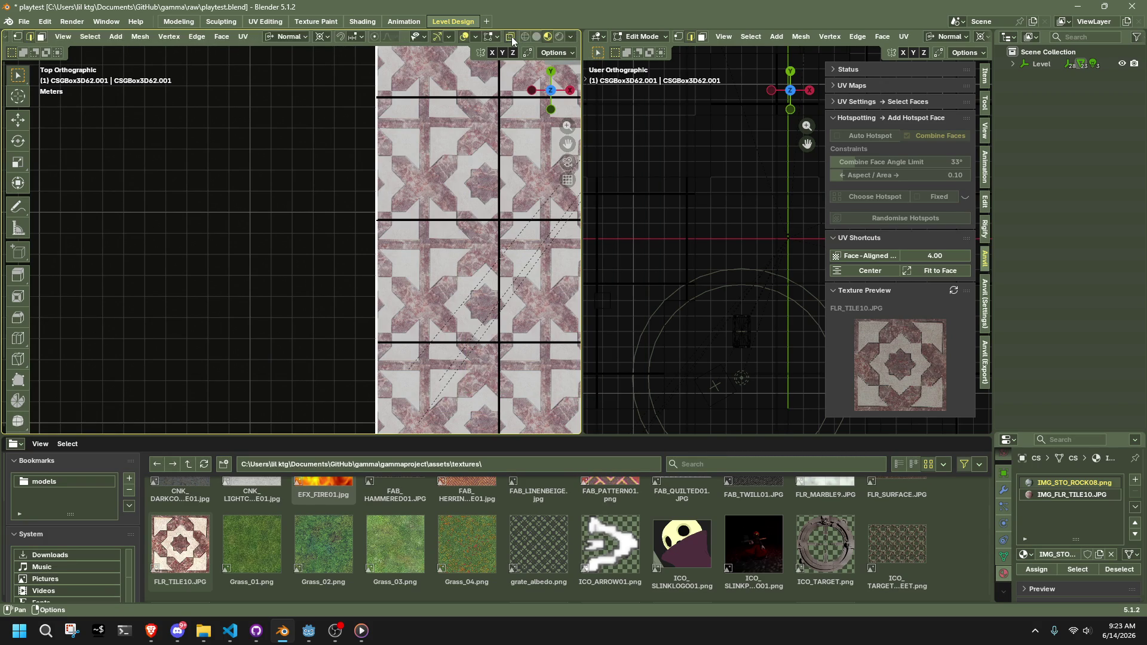
pyautogui.click(571, 40)
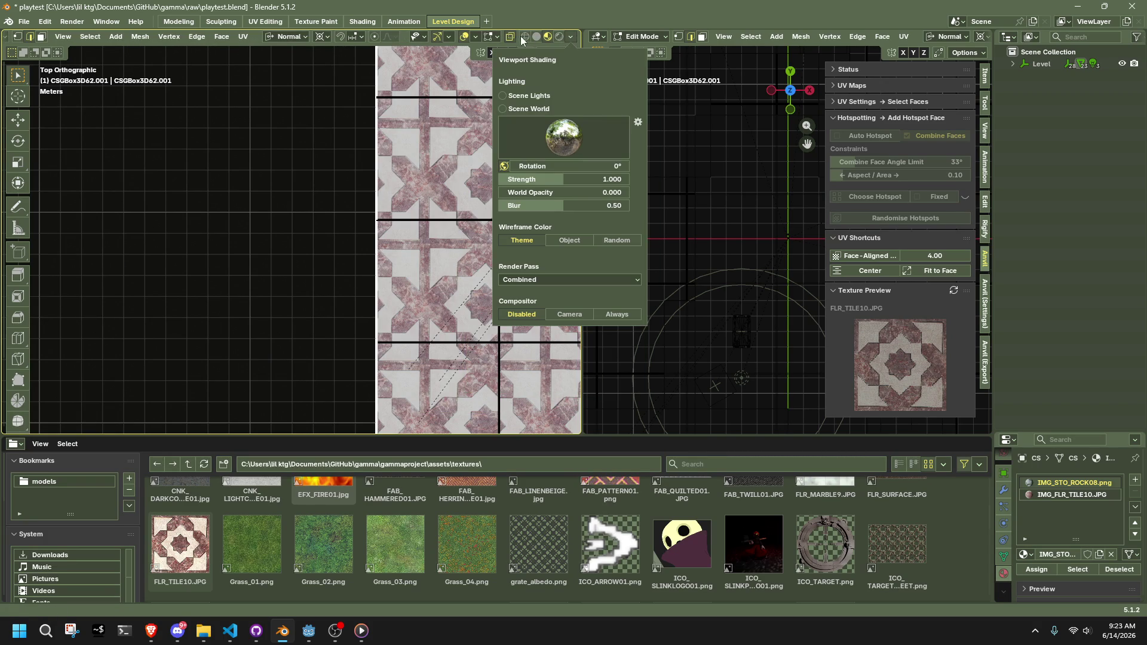
pyautogui.click(572, 39)
pyautogui.click(568, 37)
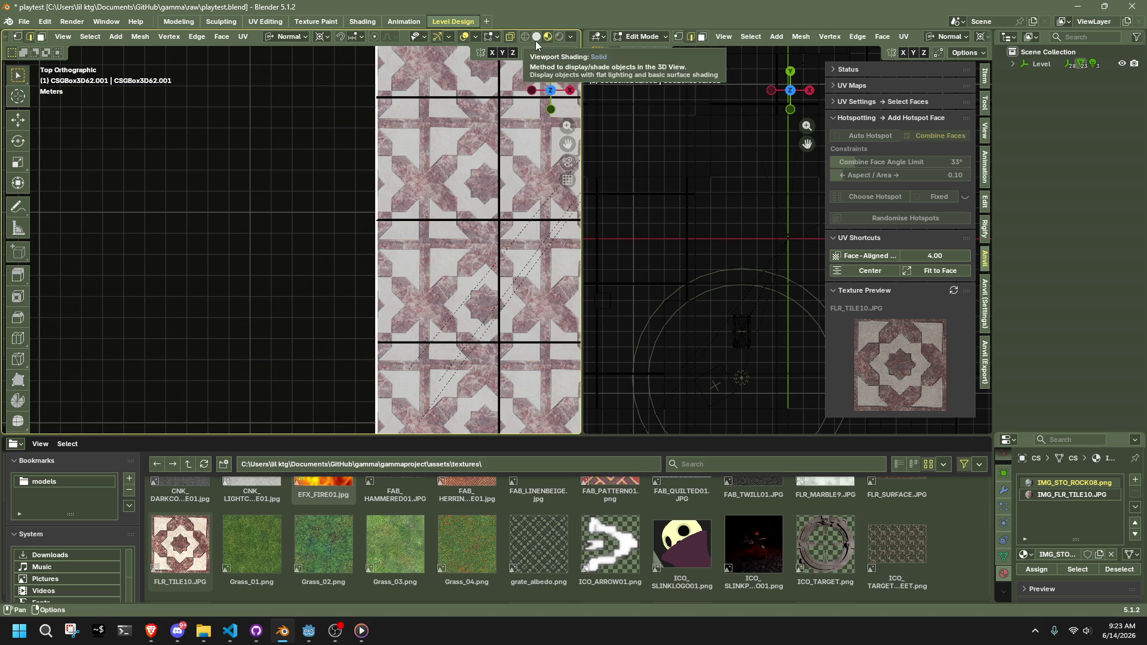
# Toggle timings, statistics and reference spheres in Overlays, leaving them off
pyautogui.click(474, 38)
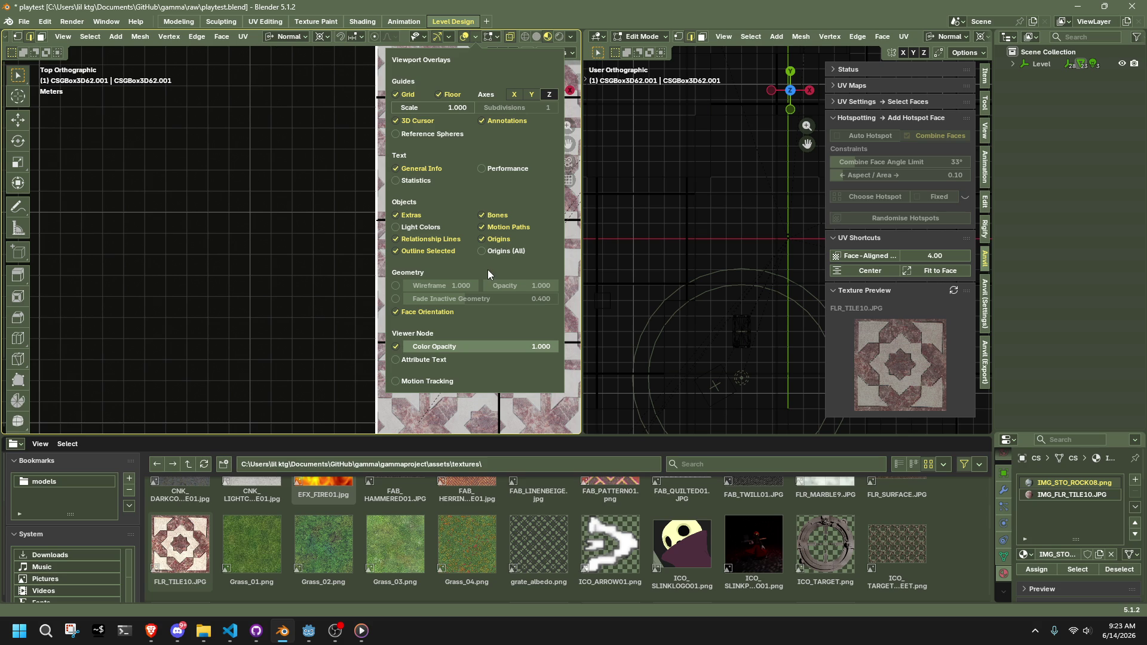
pyautogui.click(499, 172)
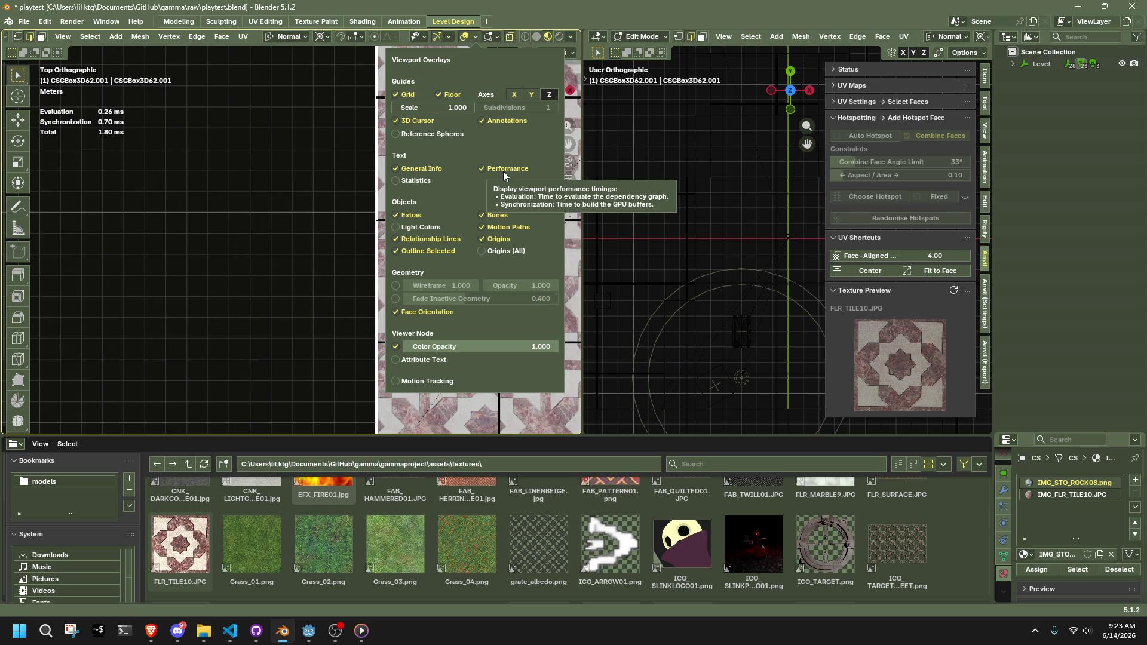
pyautogui.click(503, 170)
pyautogui.click(410, 180)
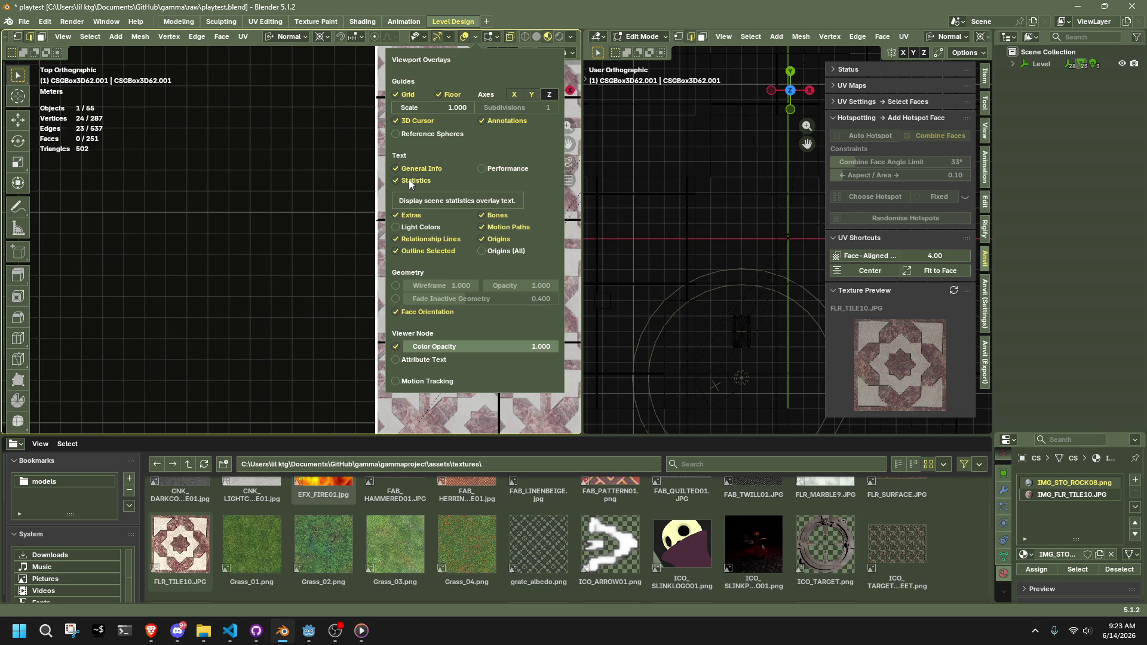
pyautogui.click(408, 179)
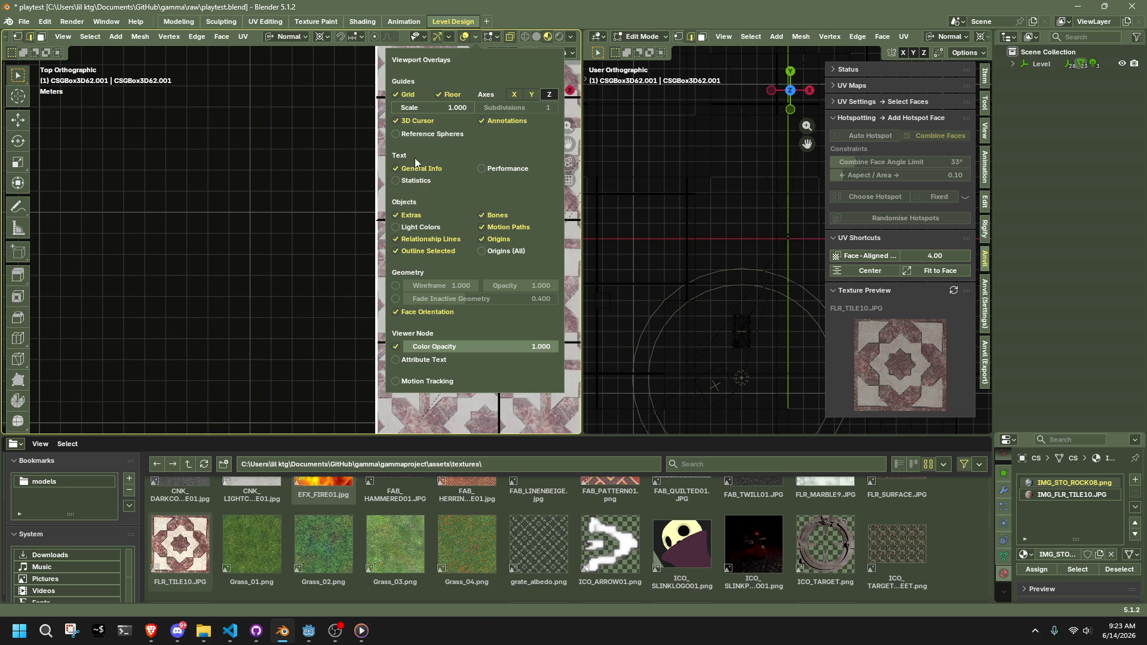
pyautogui.click(417, 137)
pyautogui.click(417, 138)
pyautogui.click(417, 138)
pyautogui.click(416, 139)
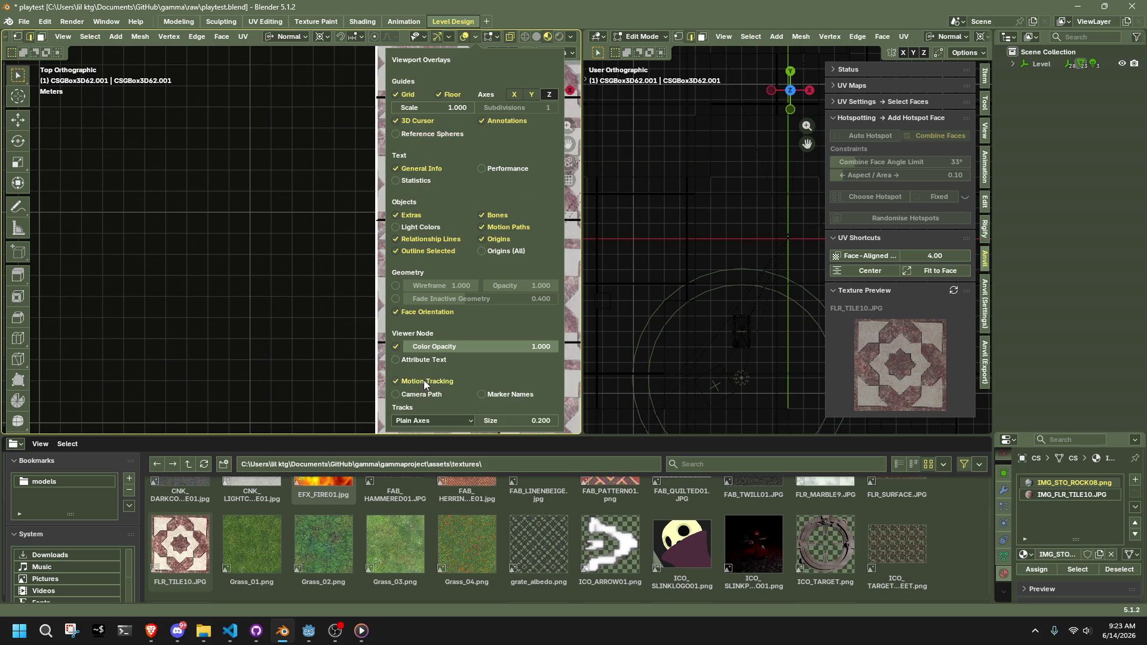
# Check the Gizmos popover, then set the Snap Target to Grid
pyautogui.click(453, 36)
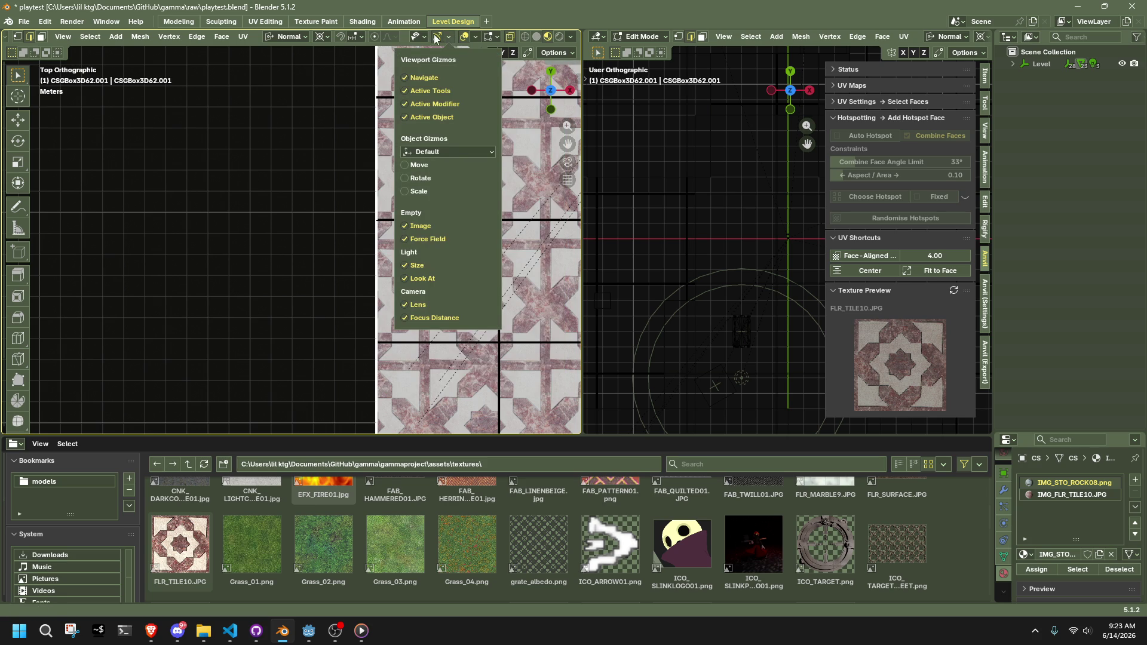
pyautogui.moveTo(424, 38)
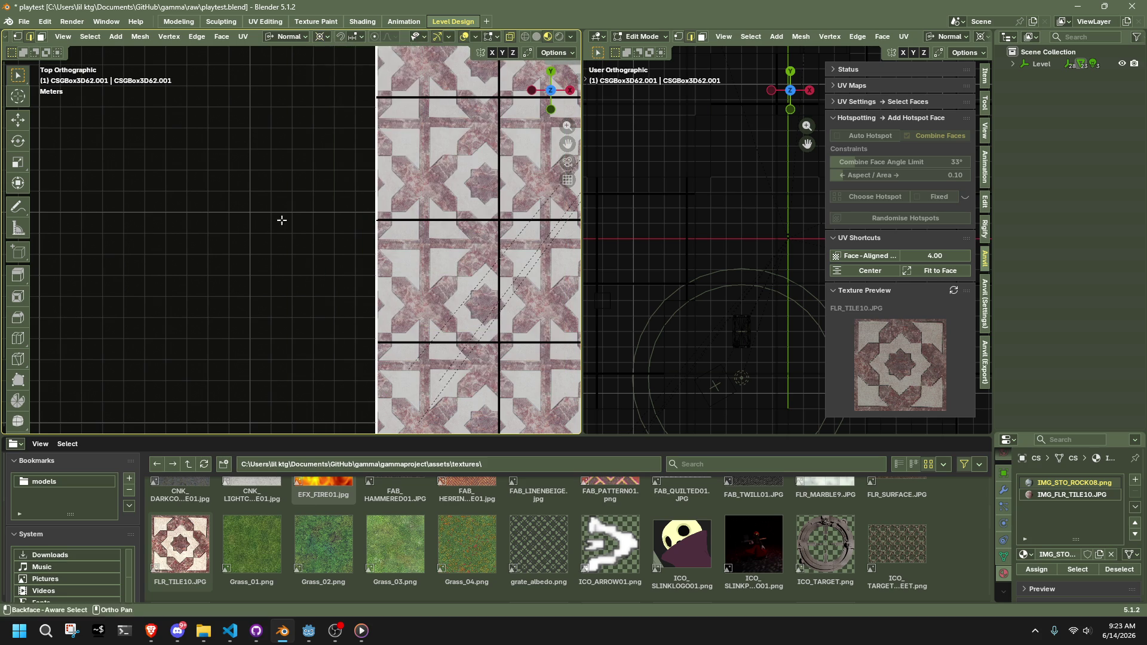
pyautogui.click(361, 37)
pyautogui.click(323, 110)
# Set Transform Orientation to Global and move the floor face -6 m along X with snapping
pyautogui.press('g')
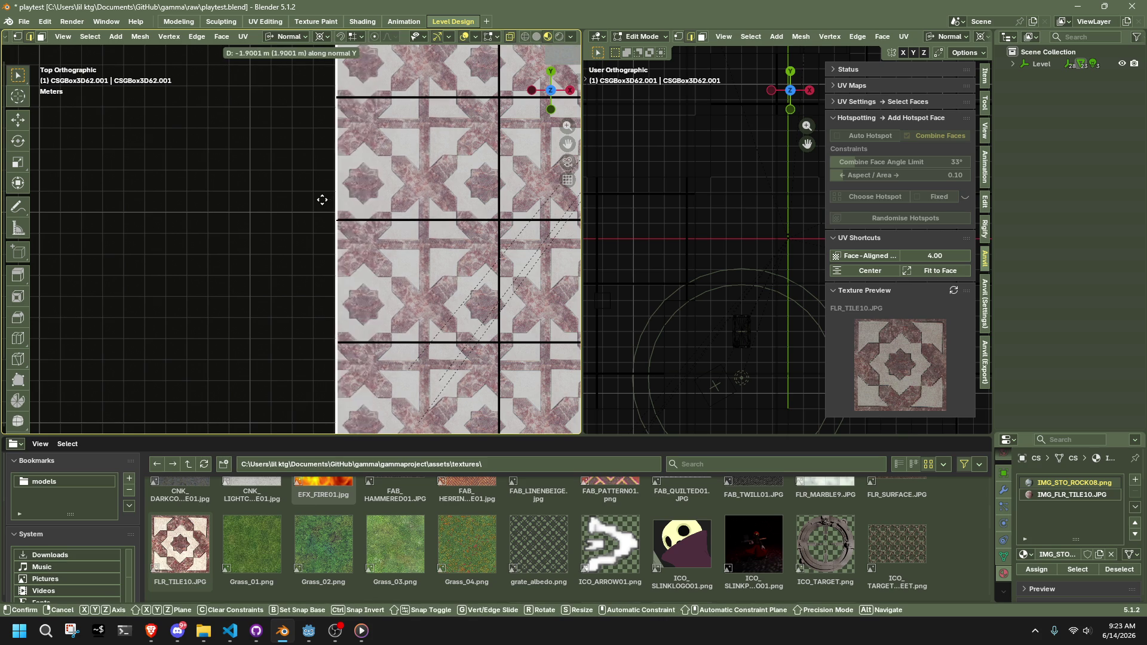
pyautogui.press('Escape')
pyautogui.click(288, 37)
pyautogui.click(264, 76)
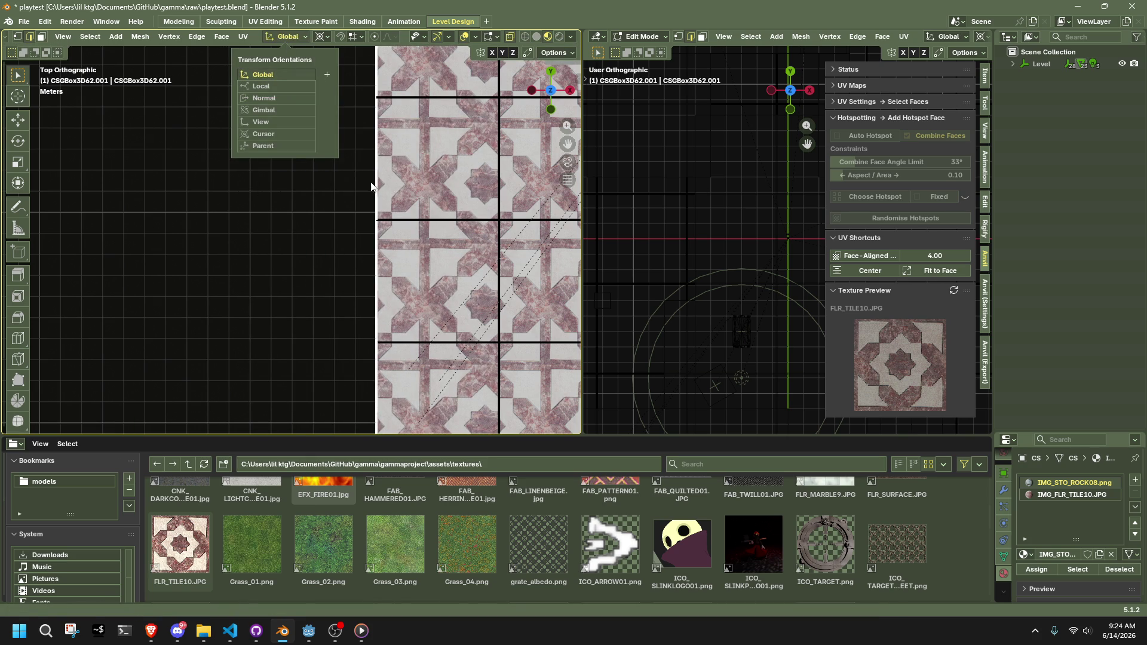
pyautogui.press('g')
pyautogui.press('x')
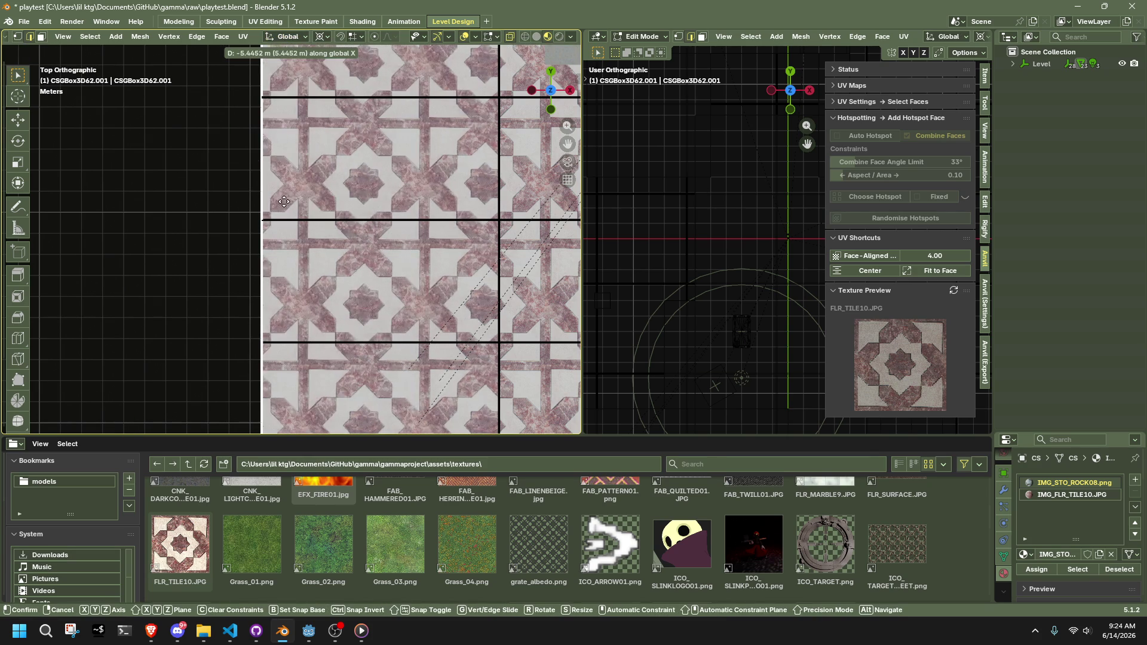
pyautogui.press('ctrl')
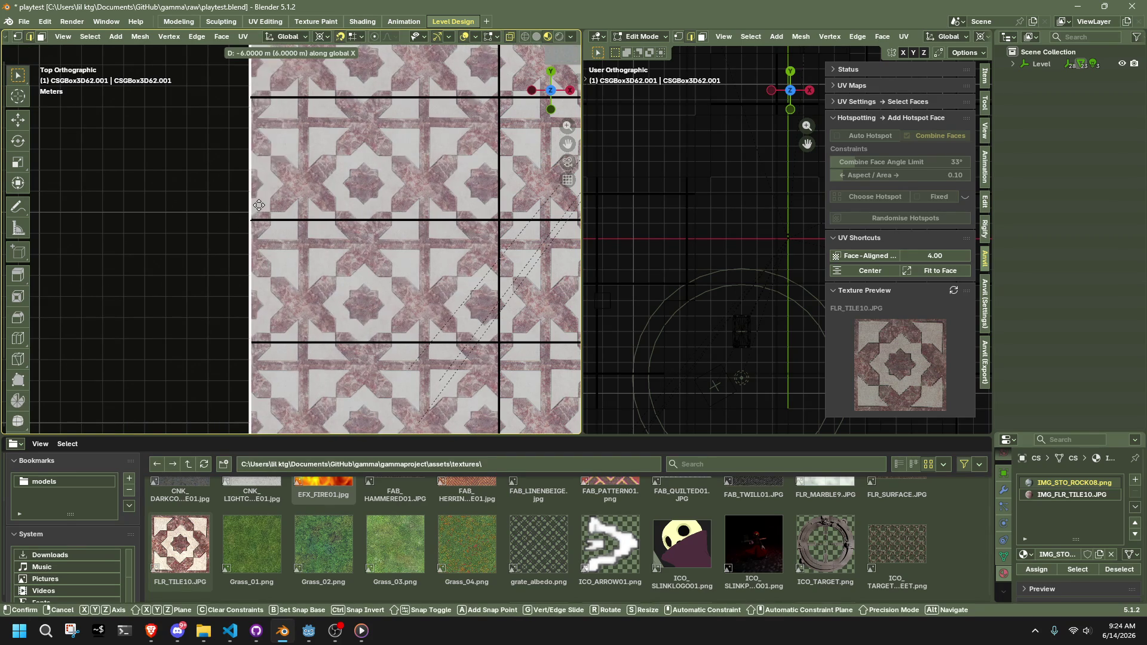
pyautogui.click(258, 205)
# Move the floor 10 m along global X, then shift it back along X
pyautogui.scroll(-8, 263, 217)
pyautogui.scroll(4, 381, 240)
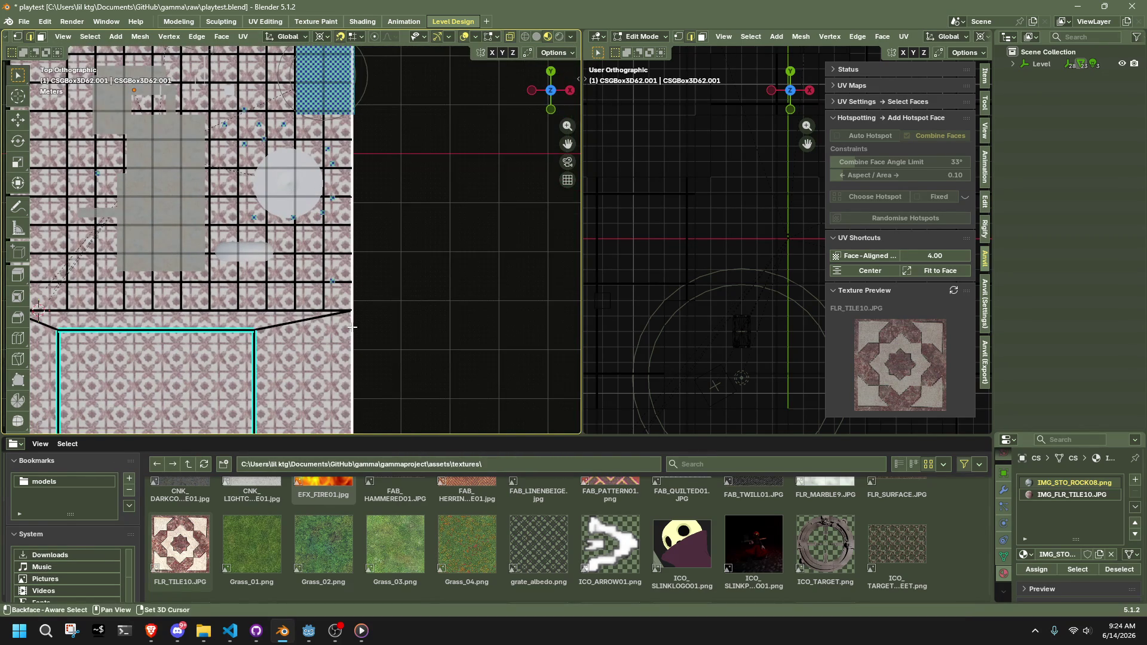
pyautogui.scroll(-3, 356, 333)
pyautogui.scroll(3, 372, 266)
pyautogui.press('g')
pyautogui.press('x')
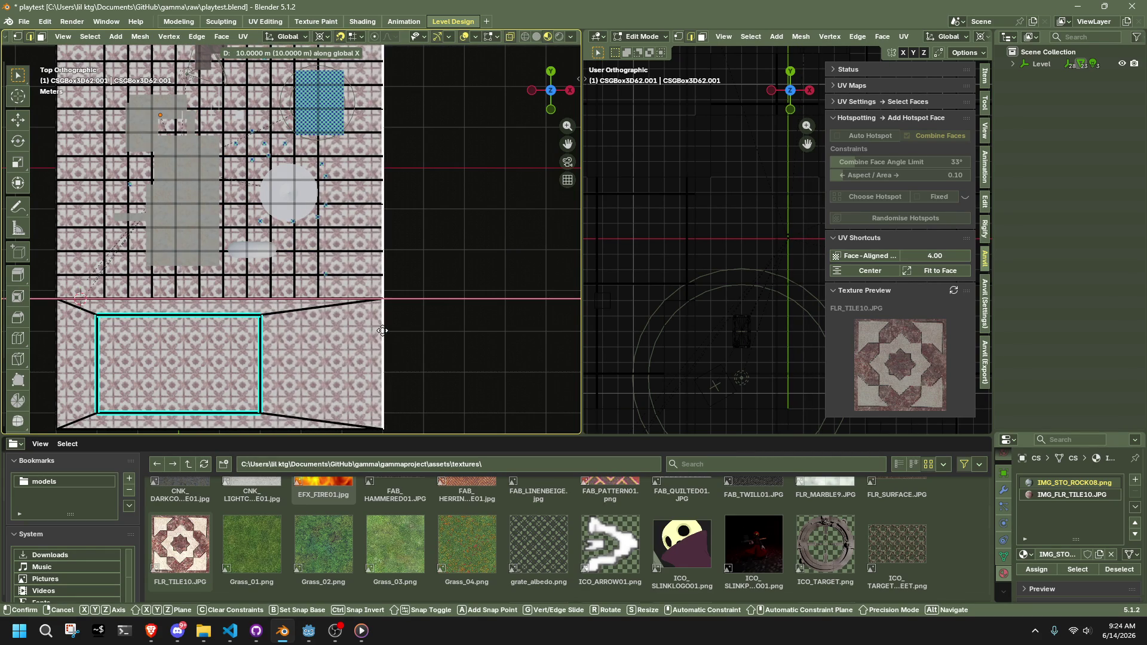
pyautogui.click(382, 331)
pyautogui.scroll(-4, 387, 263)
pyautogui.scroll(2, 392, 238)
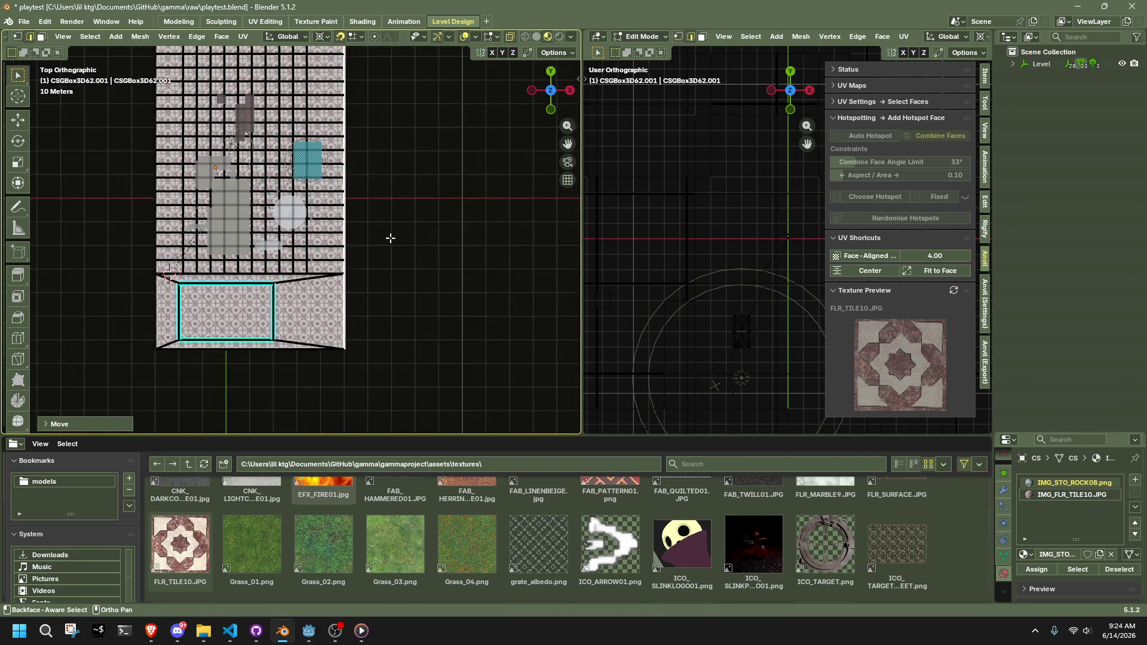
pyautogui.scroll(4, 400, 257)
pyautogui.press('g')
pyautogui.press('x')
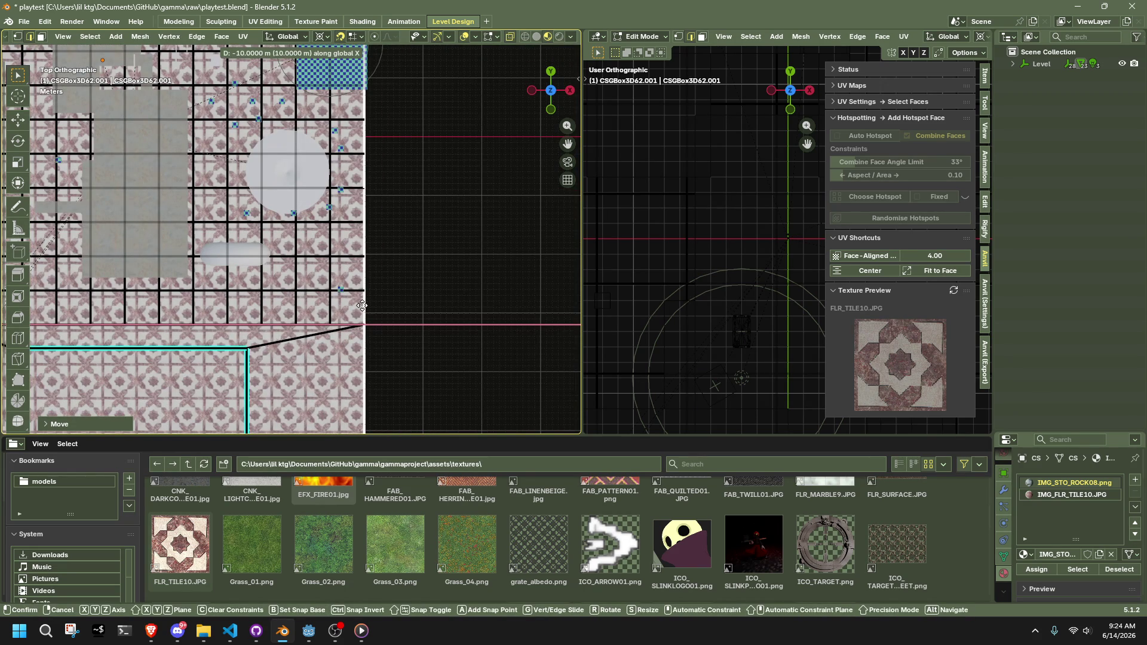
pyautogui.click(419, 295)
# Centre the top view and box-select the vertices along the floor's side
pyautogui.scroll(-5, 435, 281)
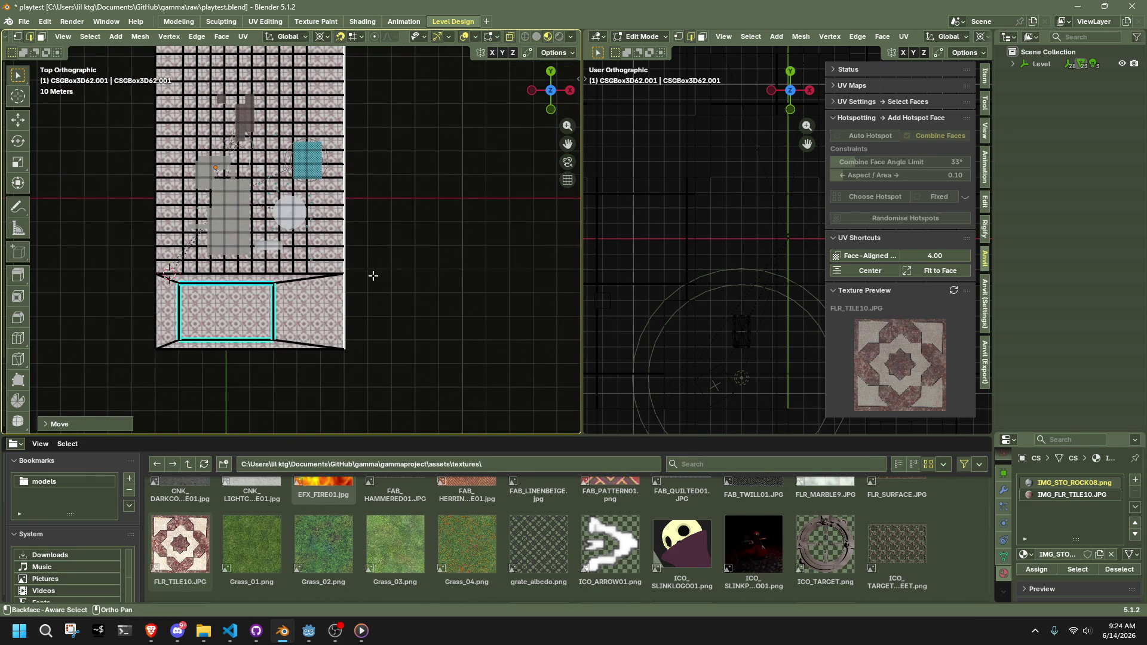
pyautogui.keyDown('ctrl'); pyautogui.scroll(5, 348, 276); pyautogui.keyUp('ctrl')
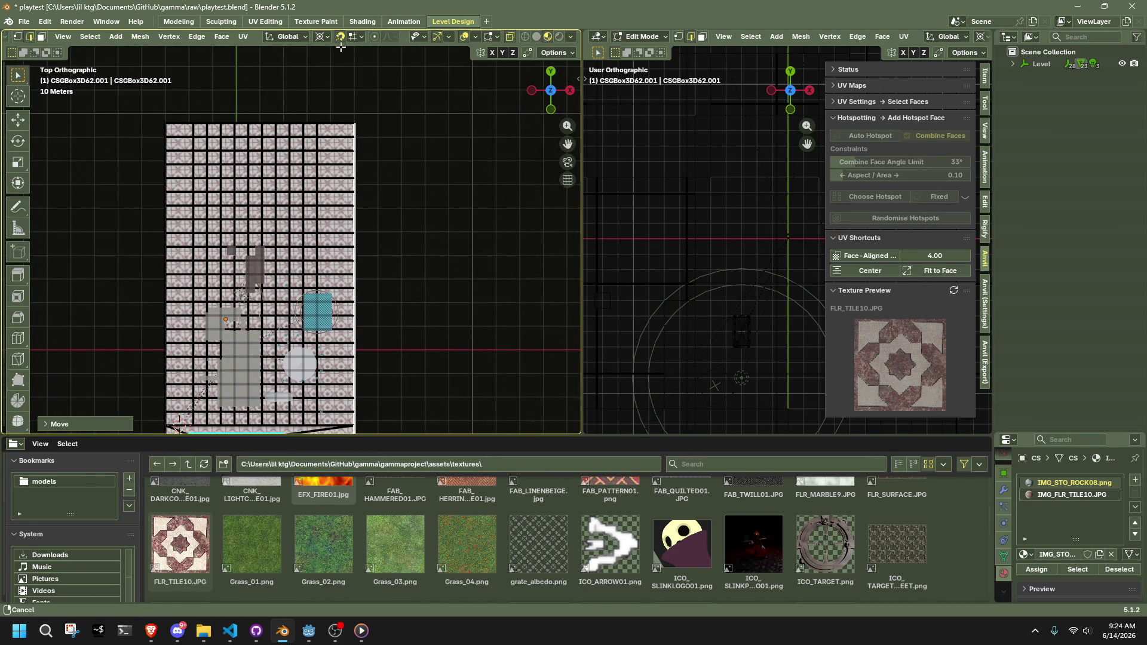
pyautogui.moveTo(198, 241)
pyautogui.keyDown('shift'); pyautogui.mouseDown(button='middle')
pyautogui.moveTo(383, 192)
pyautogui.moveTo(335, 187)
pyautogui.mouseUp(button='middle'); pyautogui.keyUp('shift')
pyautogui.scroll(-3, 335, 187)
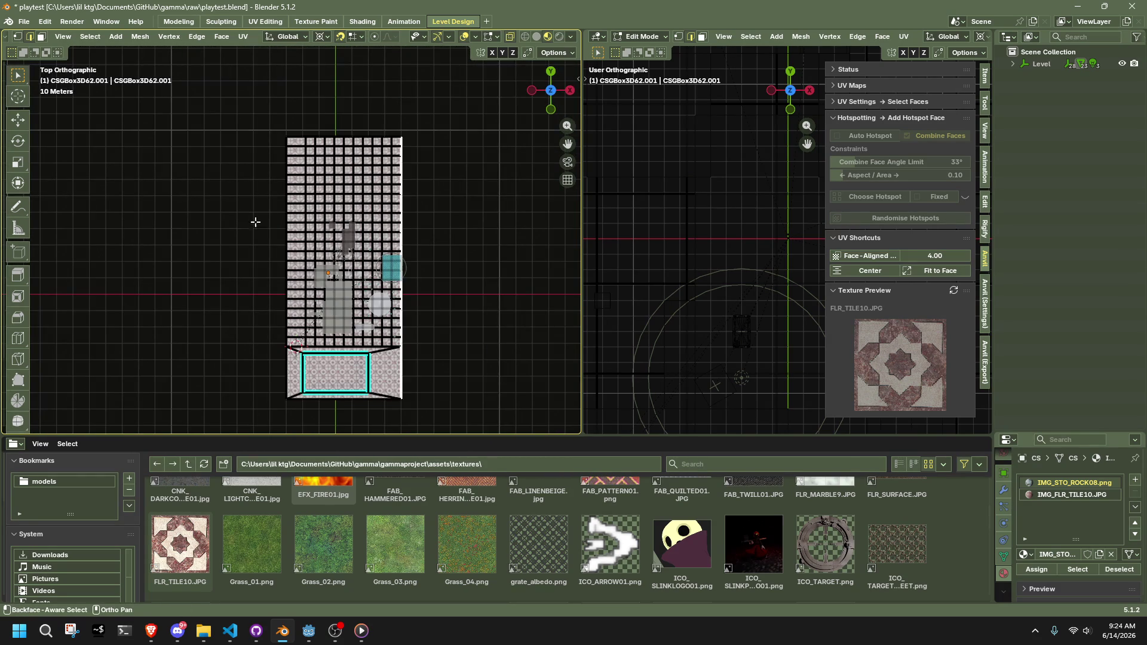
pyautogui.press('1')
pyautogui.moveTo(227, 118)
pyautogui.mouseDown()
pyautogui.moveTo(246, 391)
pyautogui.moveTo(290, 448)
pyautogui.mouseUp()
pyautogui.scroll(2, 240, 362)
# Widen the floor by moving its side along global X in whole metres
pyautogui.press('g')
pyautogui.press('x')
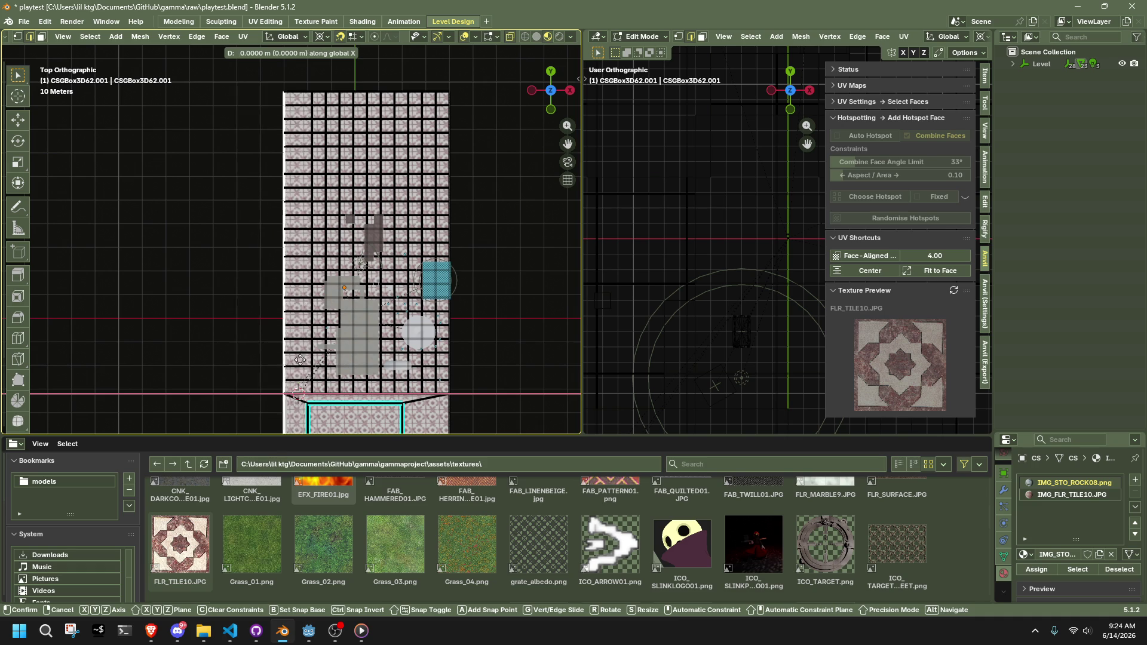
pyautogui.press('Escape')
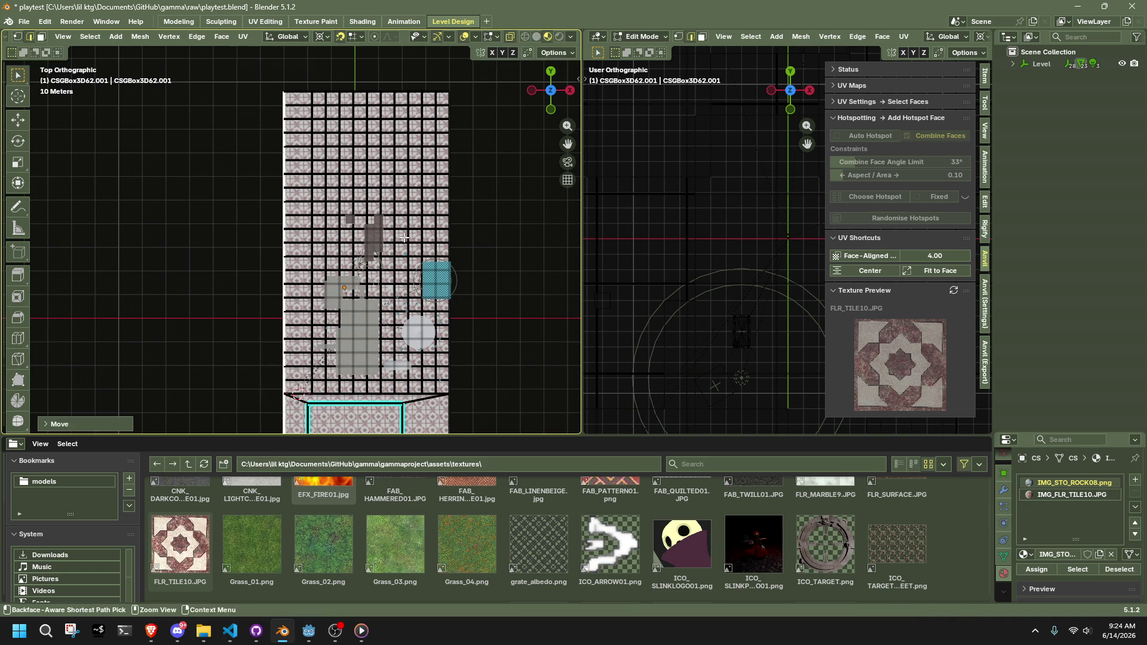
pyautogui.press('g')
pyautogui.press('x')
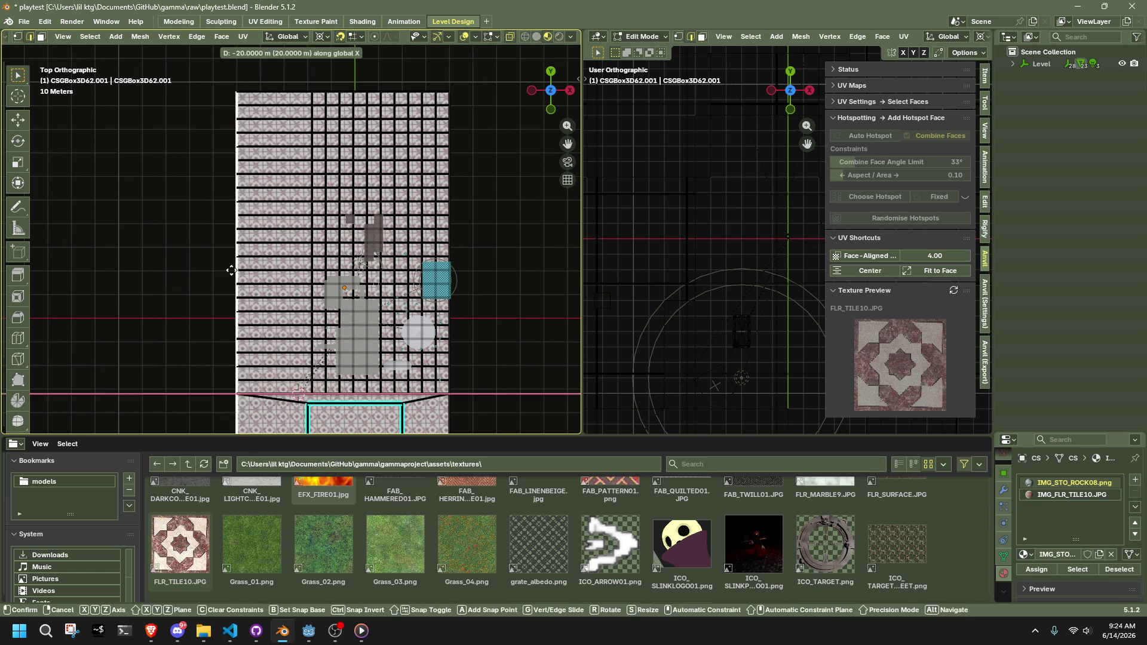
pyautogui.click(299, 278)
pyautogui.scroll(9, 297, 304)
pyautogui.press('g')
pyautogui.press('x')
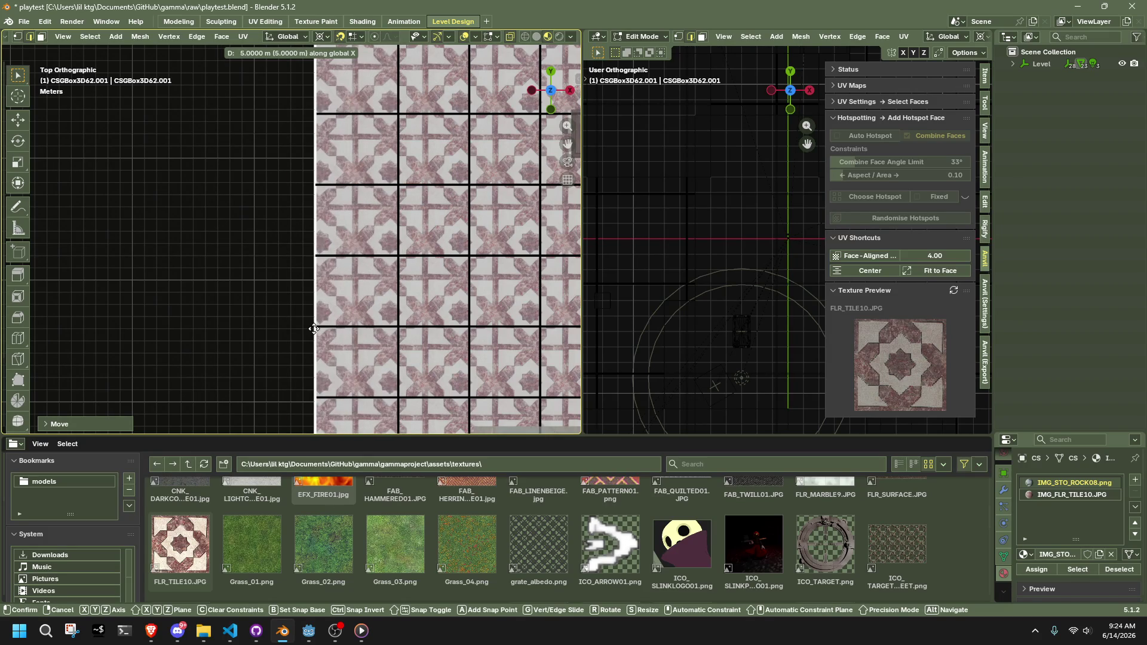
# Confirm the X move, then re-project the tile texture on all faces at face-aligned scale 2.77
pyautogui.click(314, 329)
pyautogui.scroll(-4, 221, 323)
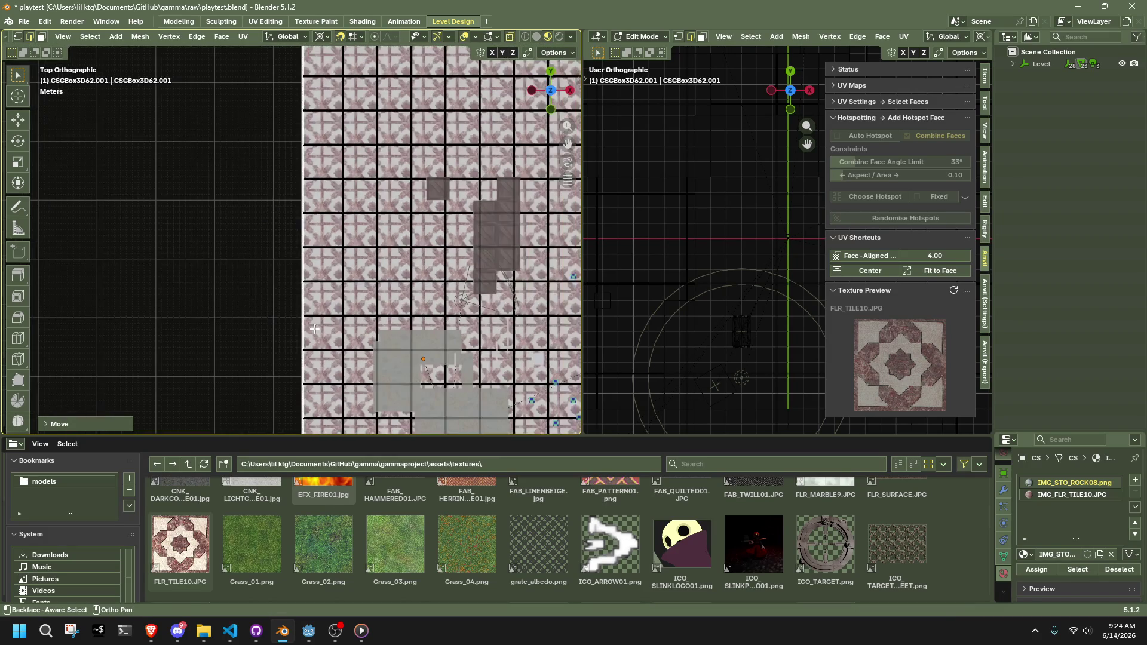
pyautogui.click(866, 256)
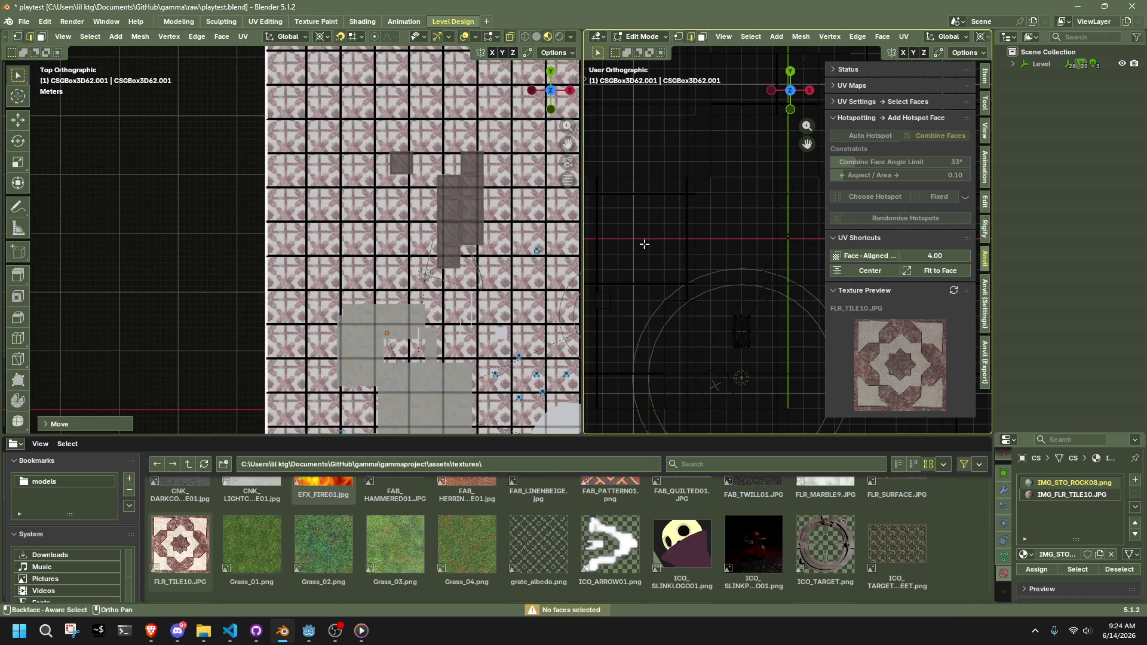
pyautogui.press('a')
pyautogui.hotkey('alt', 'a')
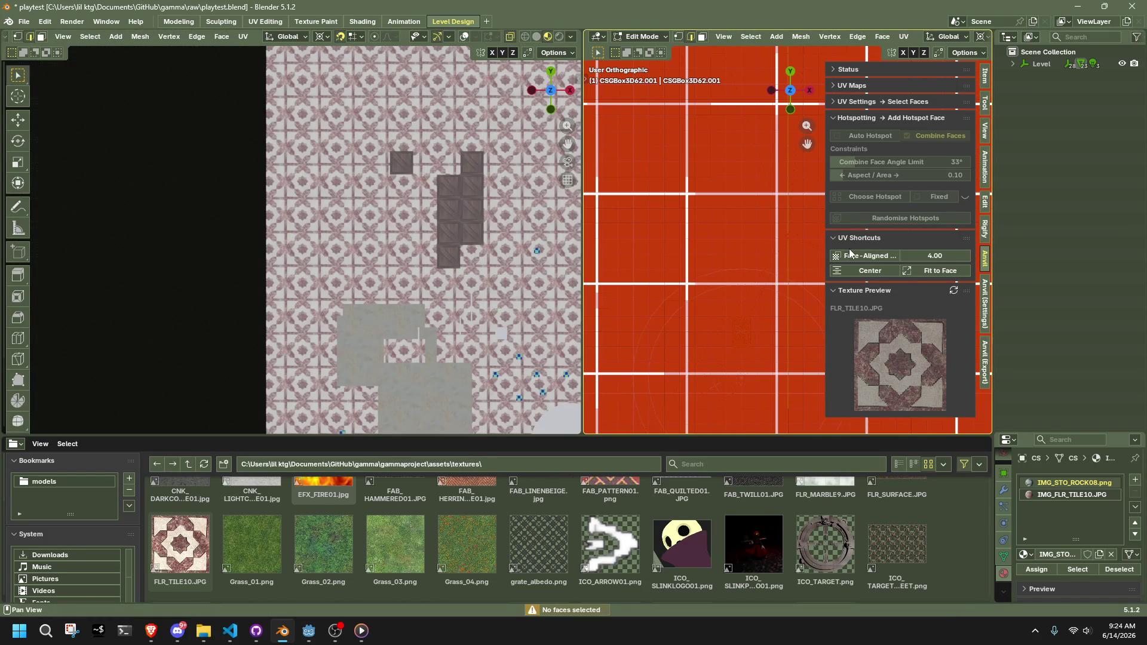
pyautogui.click(857, 255)
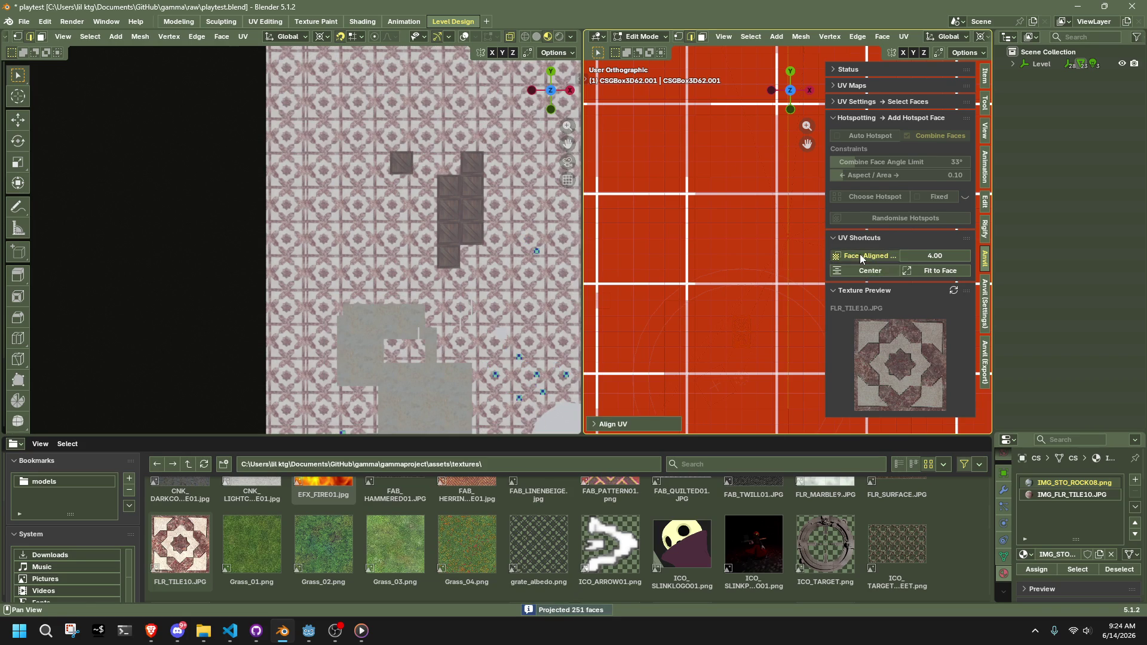
pyautogui.press('a')
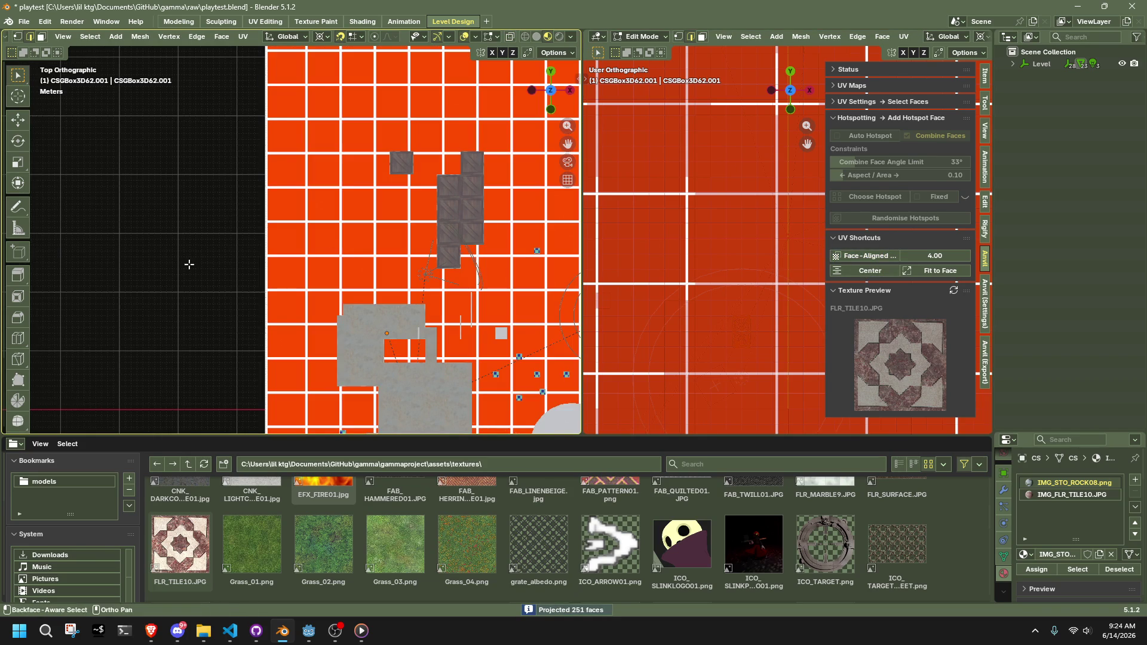
pyautogui.hotkey('alt', 'a')
pyautogui.scroll(5, 315, 243)
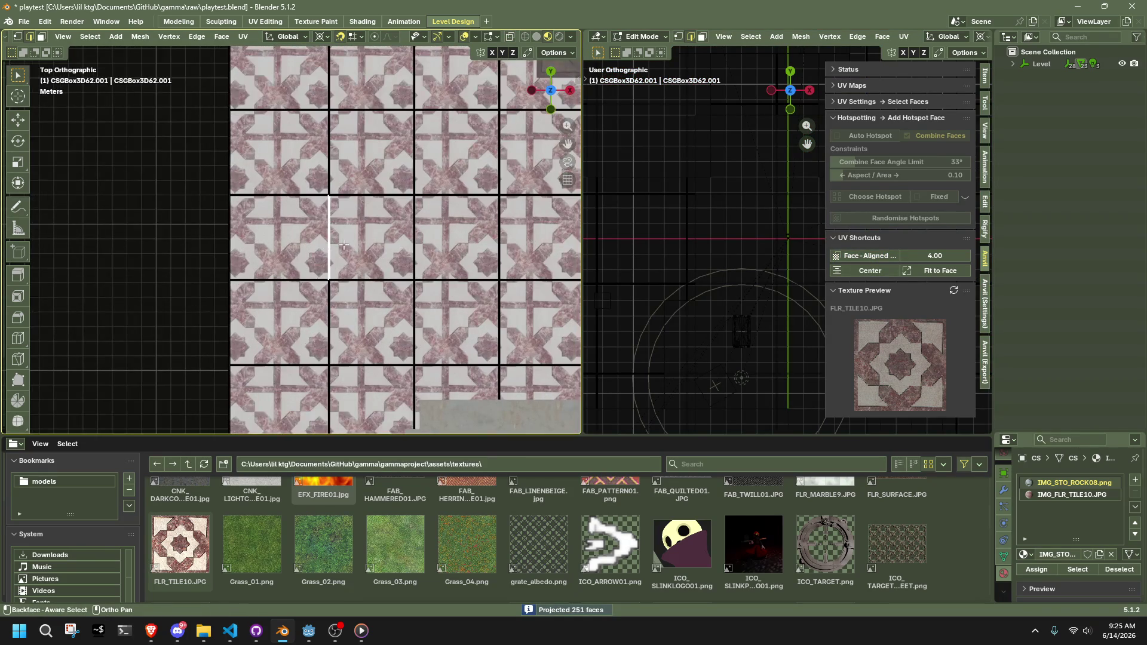
pyautogui.moveTo(935, 255); pyautogui.dragTo(836, 256)
pyautogui.press('a')
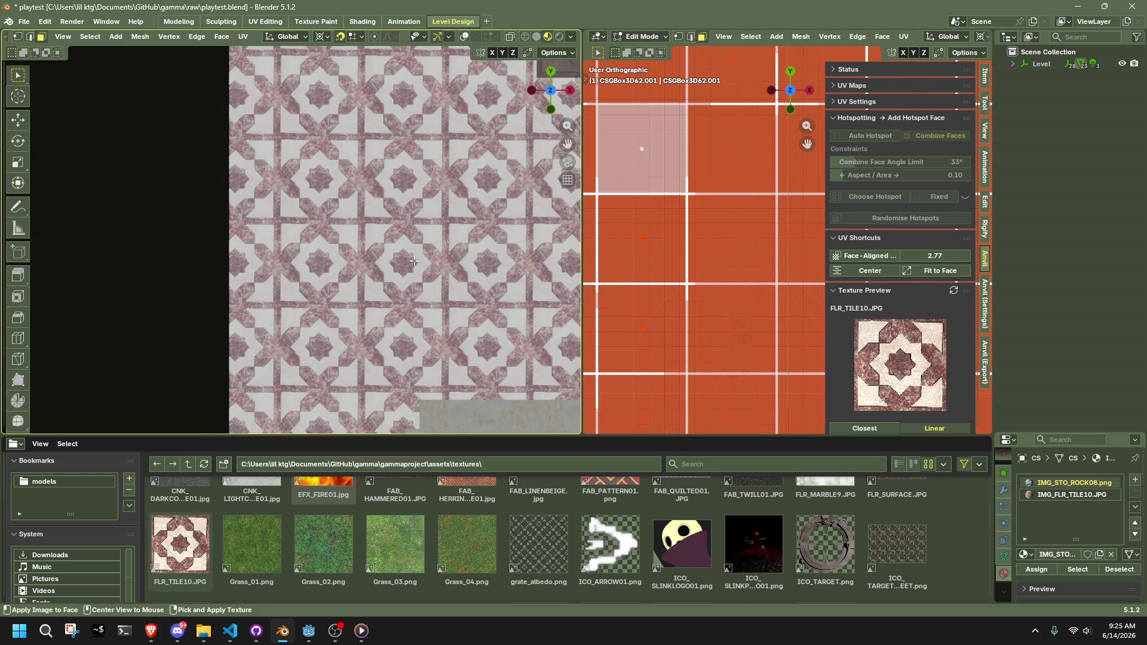
# Toggle the left view's overlays and solid shading, returning to Material Preview
pyautogui.click(465, 37)
pyautogui.click(535, 36)
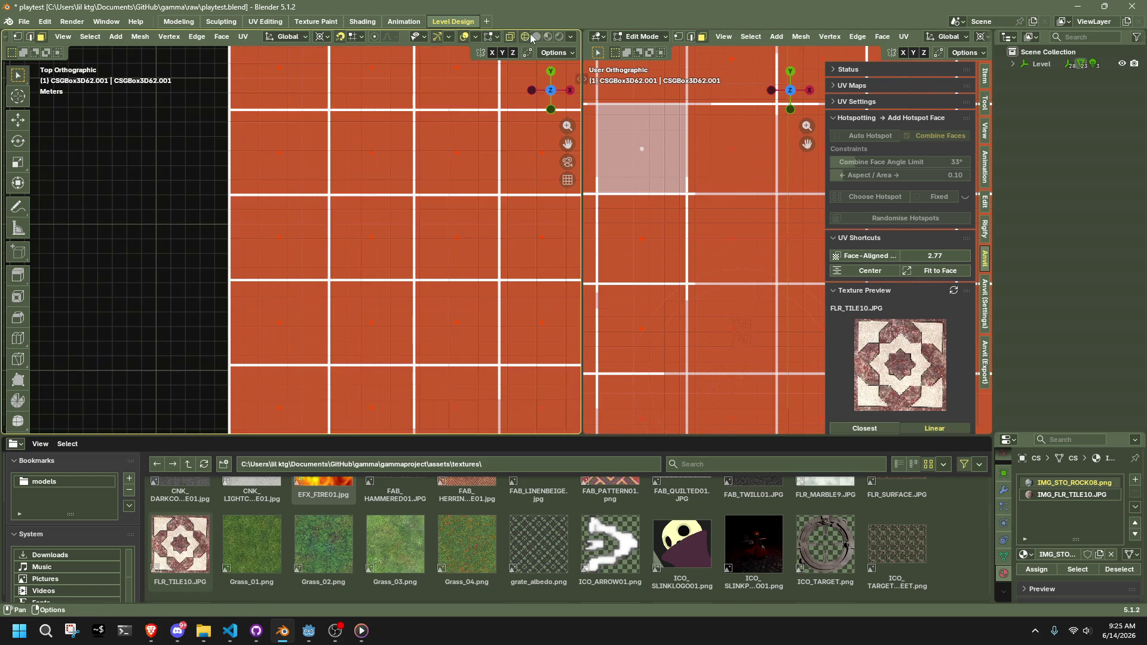
pyautogui.click(543, 36)
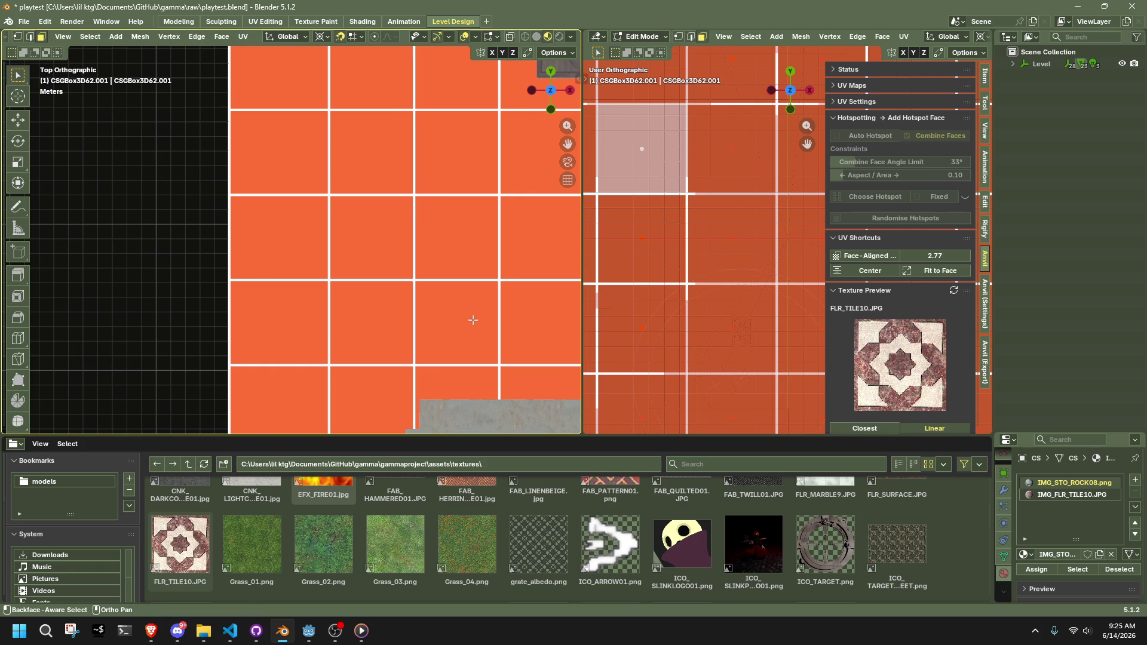
pyautogui.scroll(-5, 473, 320)
pyautogui.scroll(4, 328, 263)
pyautogui.scroll(4, 243, 350)
pyautogui.moveTo(256, 353)
pyautogui.keyDown('shift'); pyautogui.mouseDown(button='middle')
pyautogui.moveTo(340, 300)
pyautogui.moveTo(377, 366)
pyautogui.mouseUp(button='middle'); pyautogui.keyUp('shift')
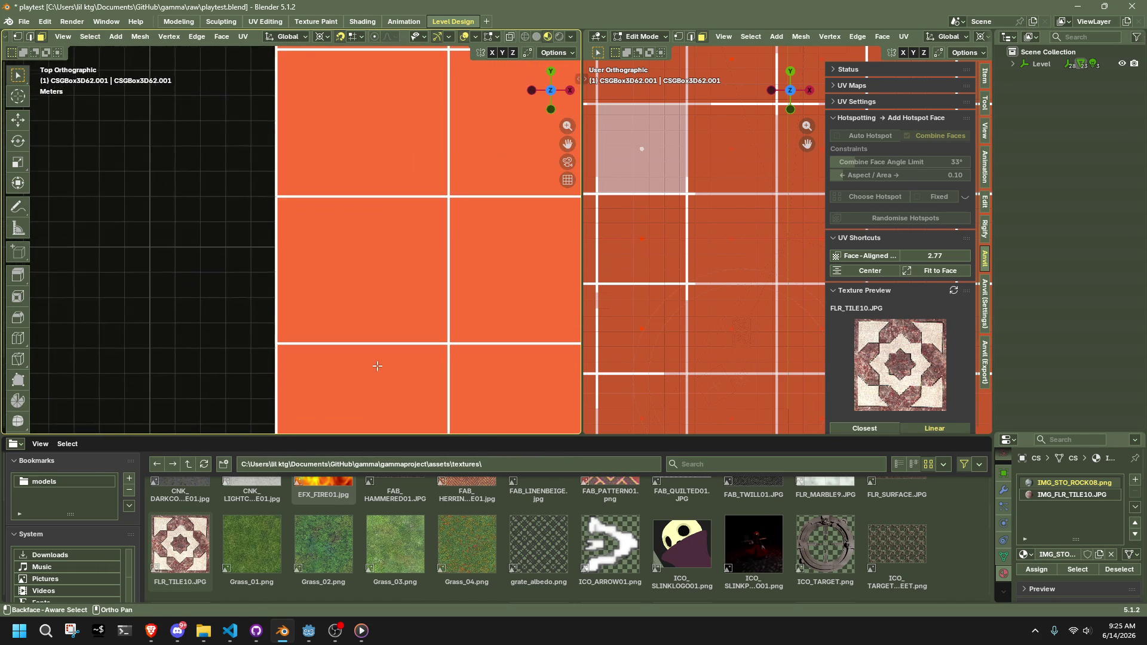
# Center the tile pattern on the faces, deselect, and return to Object Mode
pyautogui.click(876, 269)
pyautogui.press('KP_7')
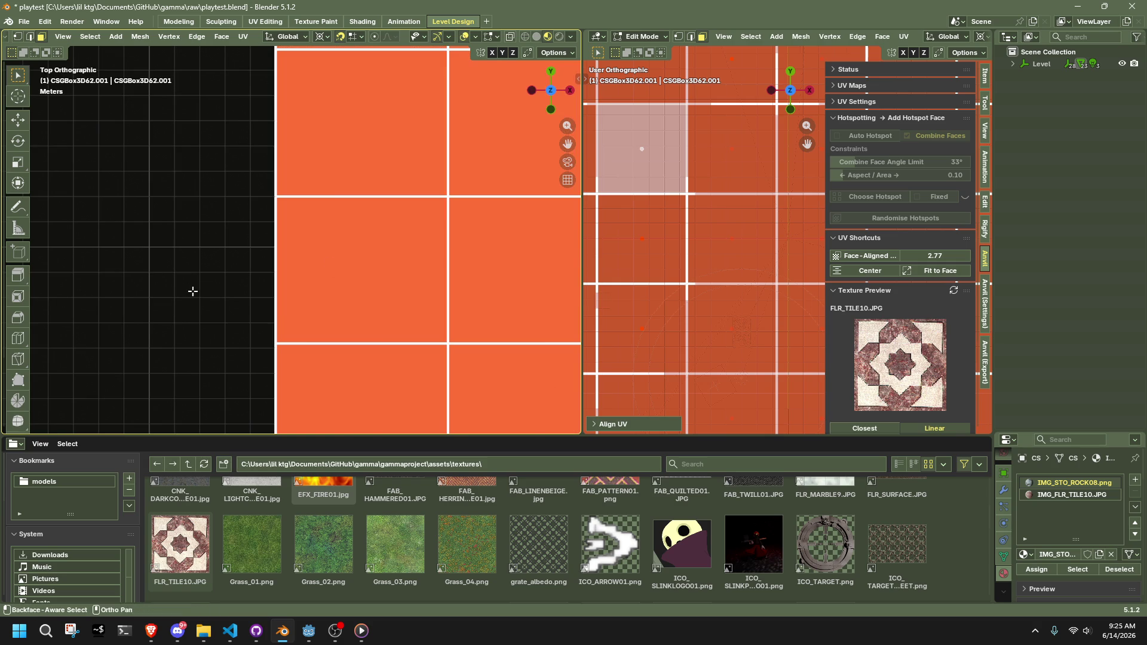
pyautogui.click(193, 291)
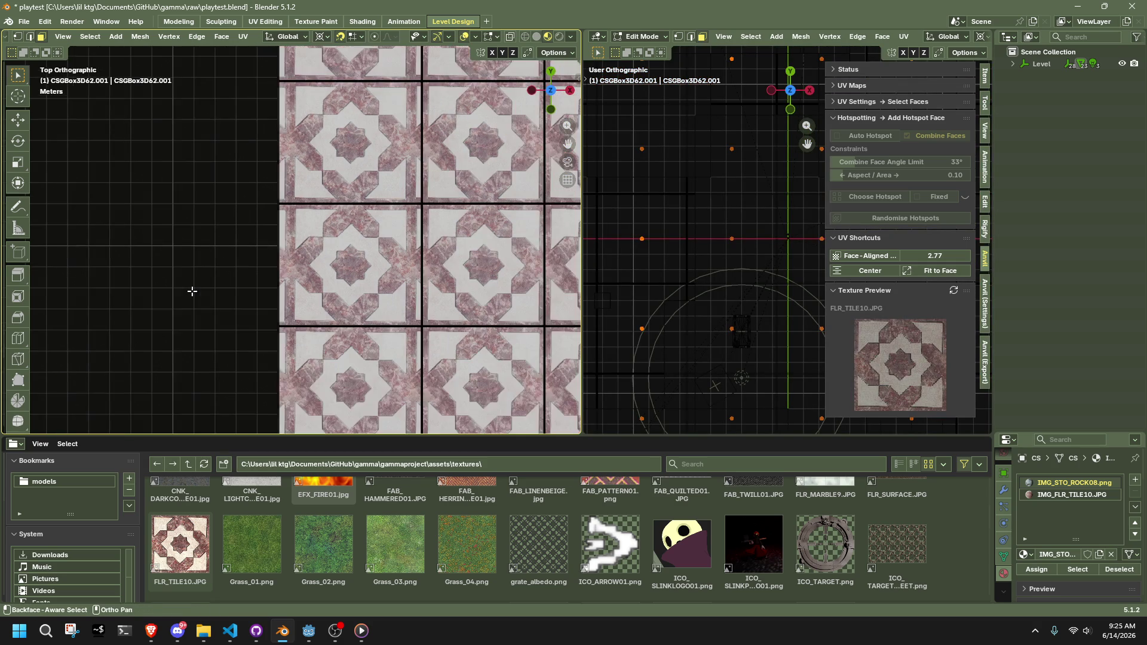
pyautogui.press('Tab')
pyautogui.scroll(-5, 192, 296)
pyautogui.scroll(6, 192, 291)
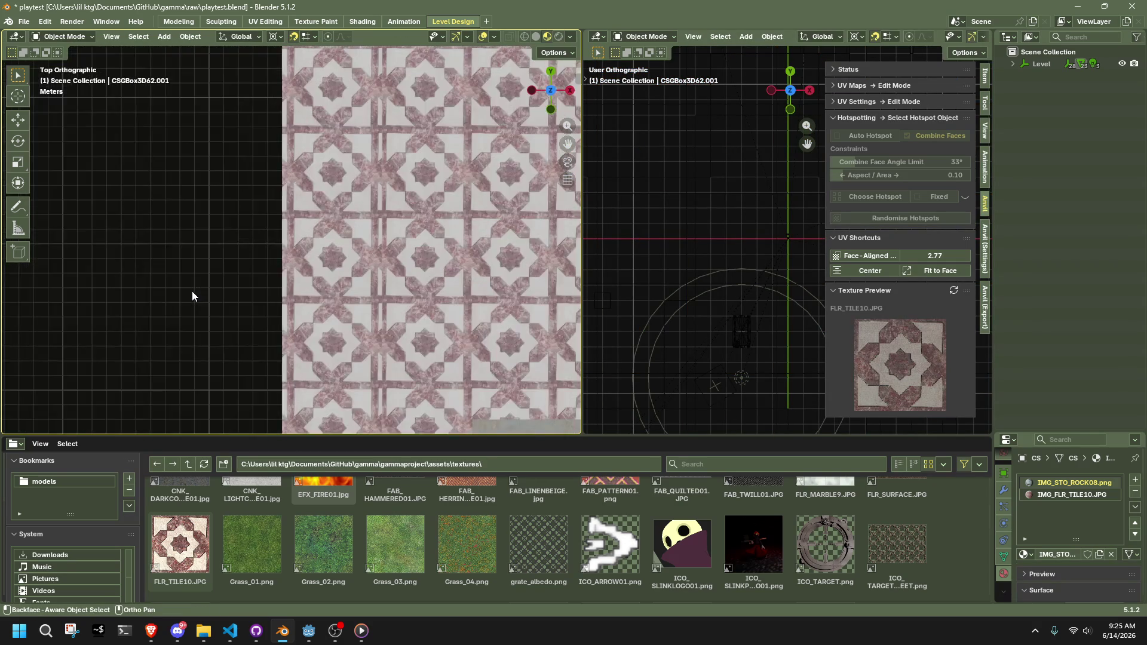
# Change the floor's face-aligned tile scale to 4.00 and re-project the tiles
pyautogui.write('12.0')
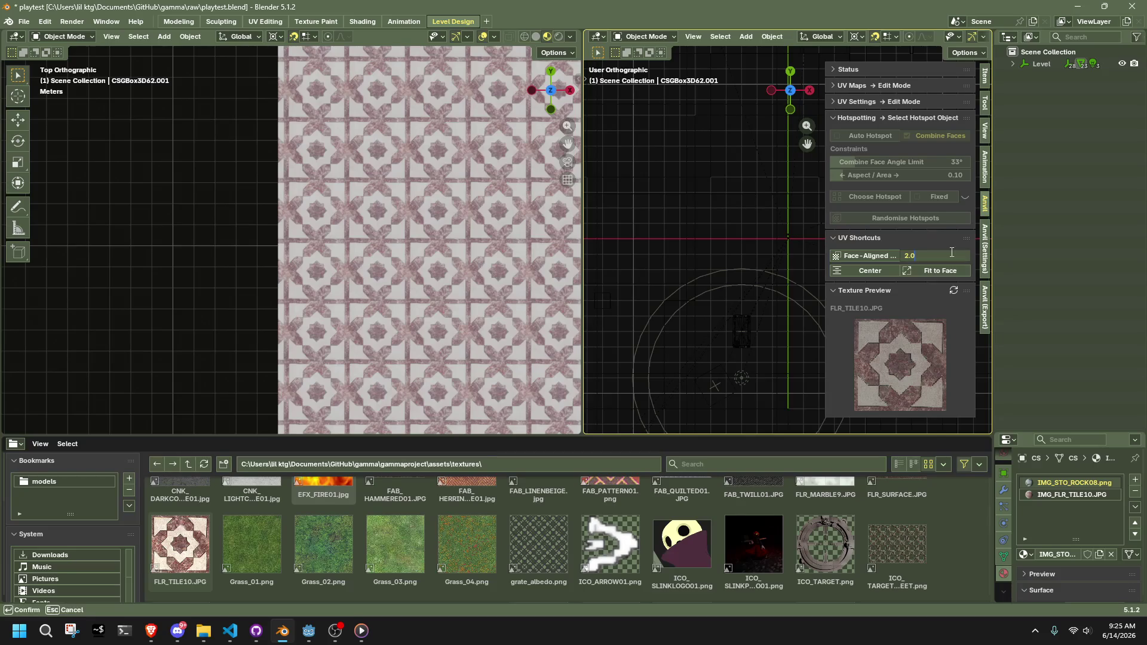
pyautogui.press('Return')
pyautogui.click(951, 251)
pyautogui.write('5')
pyautogui.press('Return')
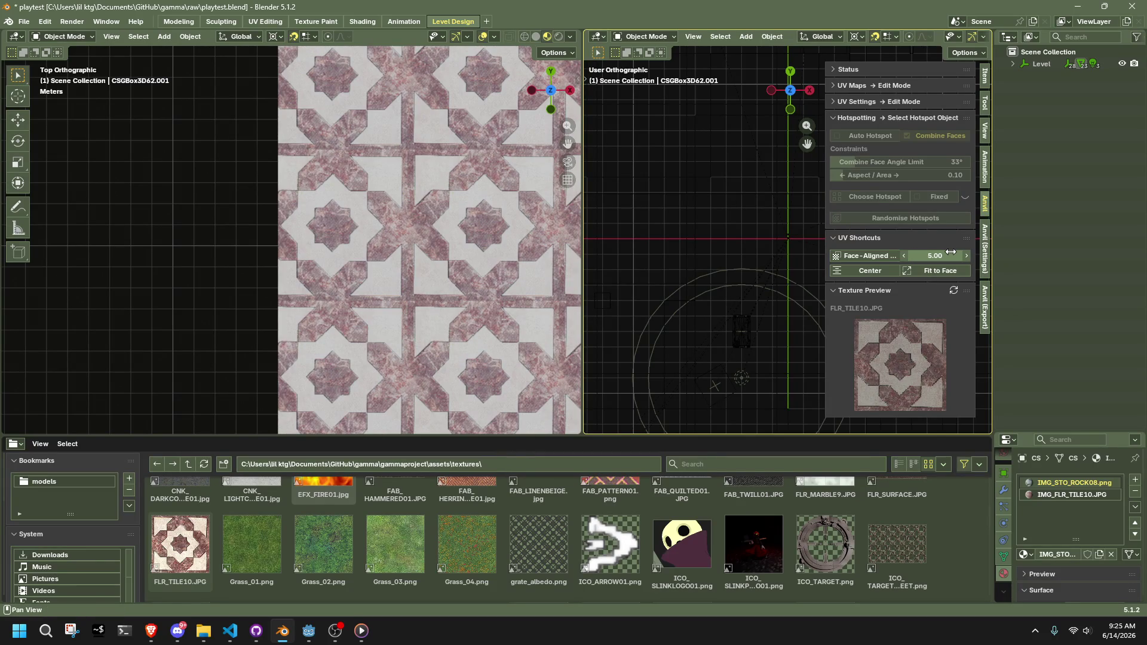
pyautogui.press('Return')
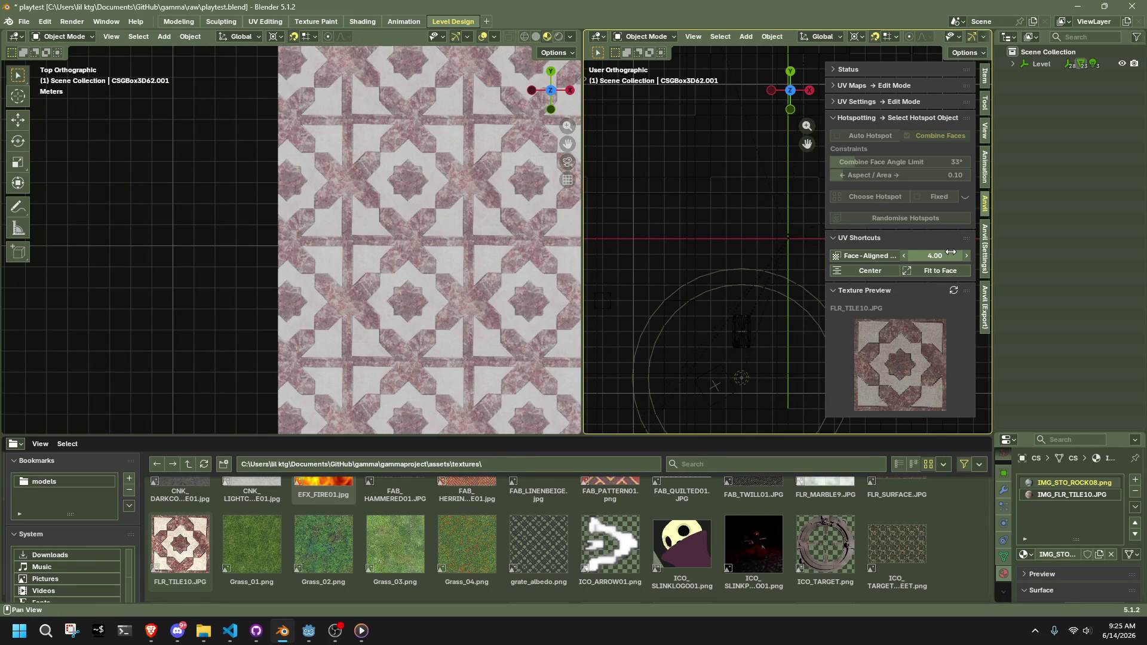
pyautogui.click(892, 256)
pyautogui.click(884, 267)
pyautogui.click(878, 257)
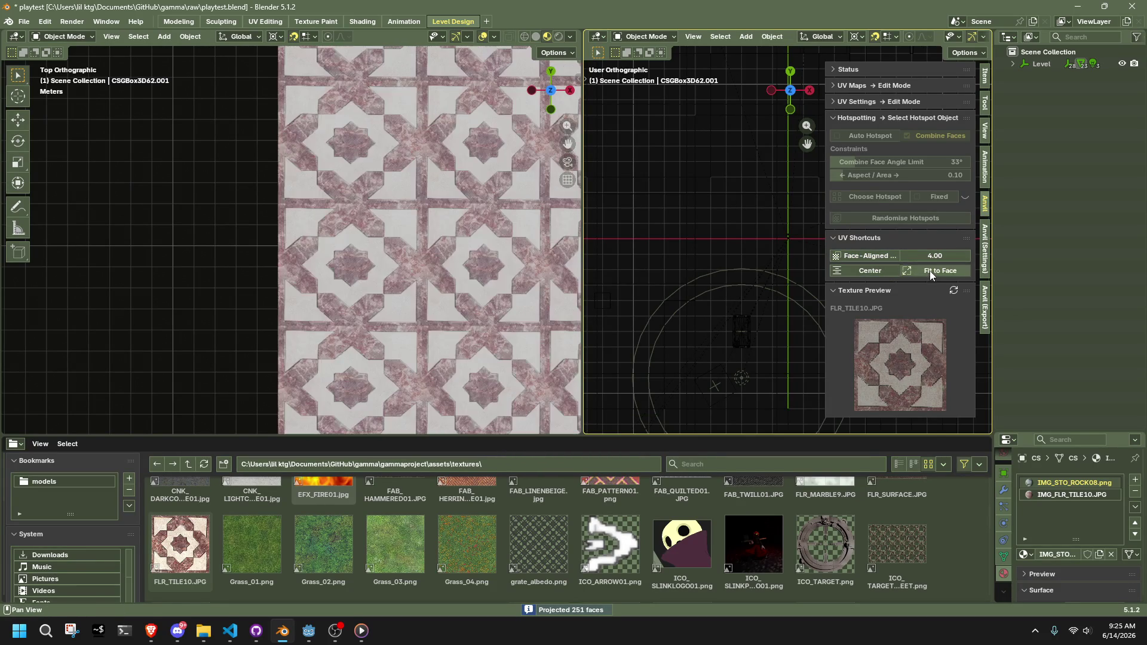
pyautogui.scroll(-4, 295, 300)
pyautogui.scroll(-3, 295, 299)
pyautogui.scroll(1, 296, 299)
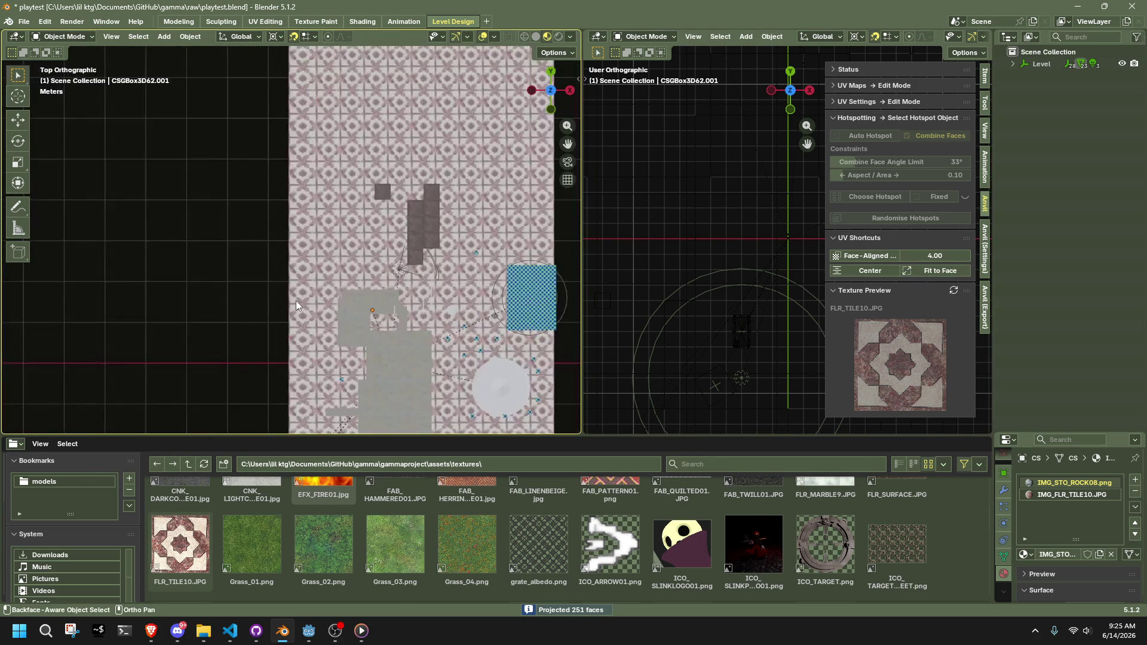
# Give the floor's bordered end faces FLR_TILE10, face-aligned and centred, at scale 3.91
pyautogui.moveTo(331, 325); pyautogui.dragTo(279, 98, button='middle')
pyautogui.click(377, 329)
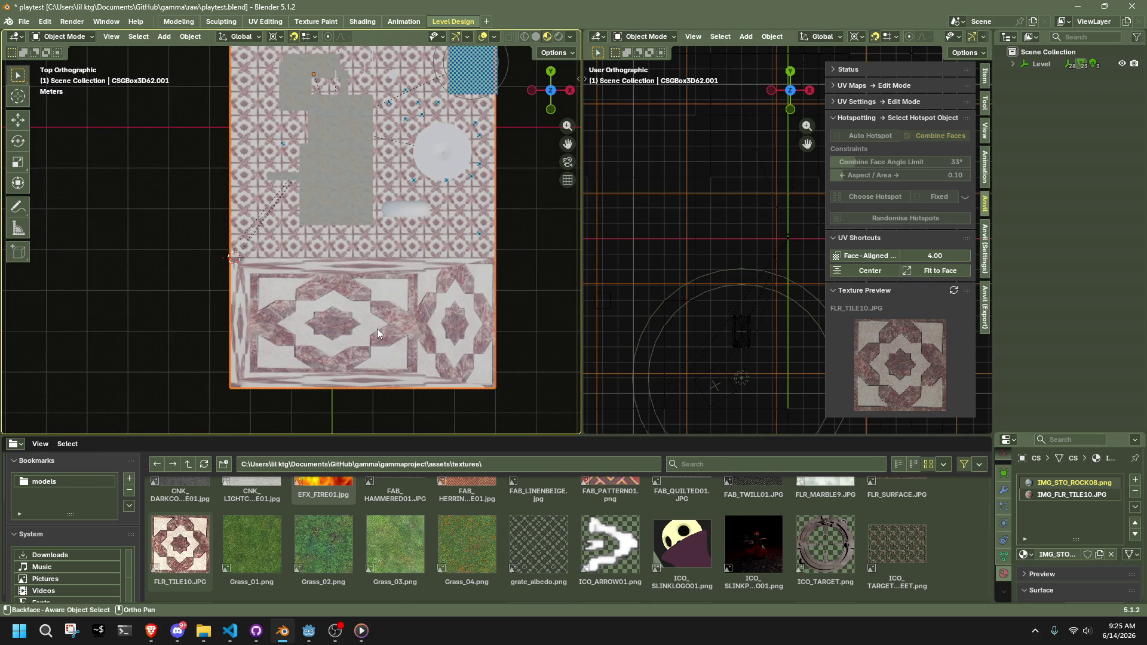
pyautogui.press('Tab')
pyautogui.moveTo(475, 383); pyautogui.dragTo(308, 301)
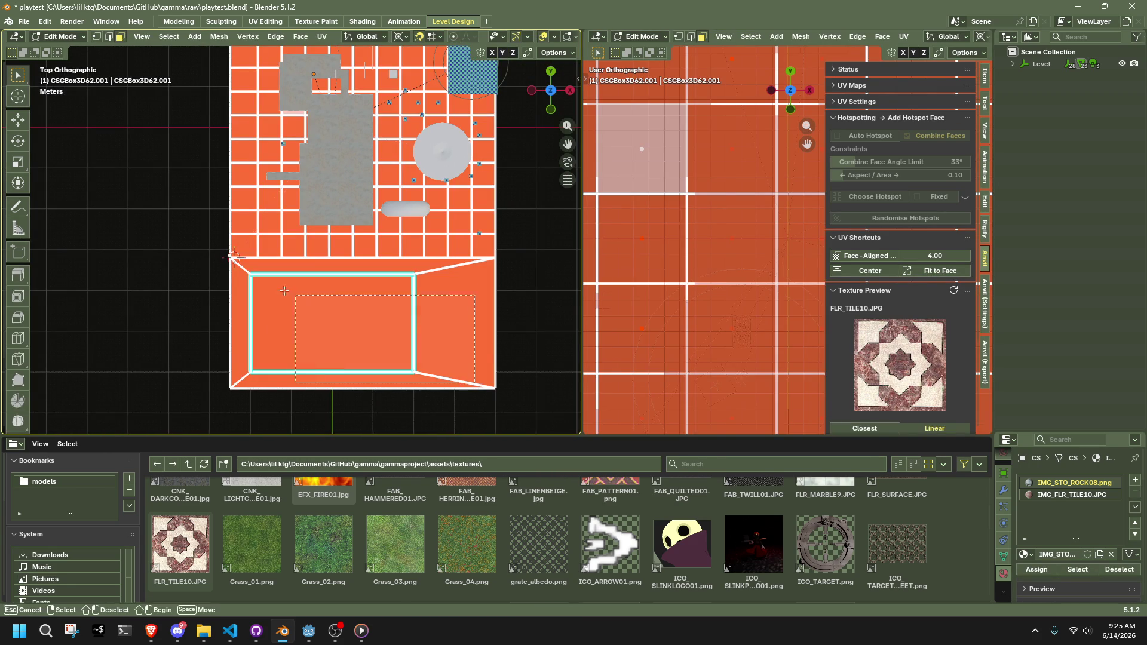
pyautogui.moveTo(238, 270); pyautogui.dragTo(237, 269)
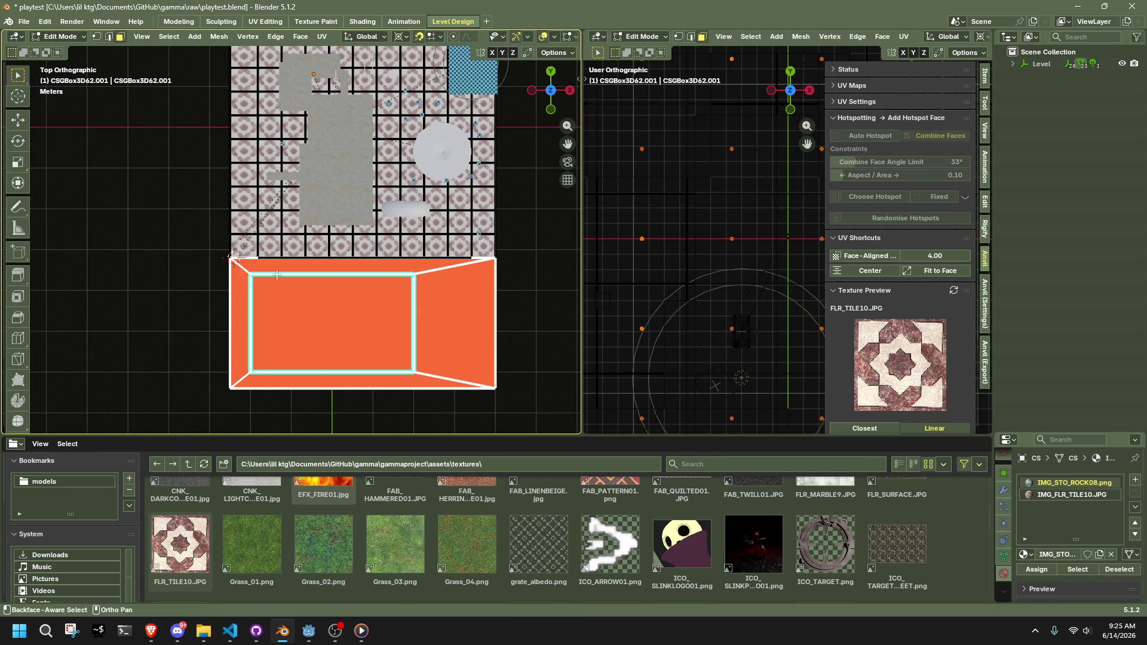
pyautogui.keyDown('alt'); pyautogui.click(460, 333); pyautogui.keyUp('alt')
pyautogui.click(863, 256)
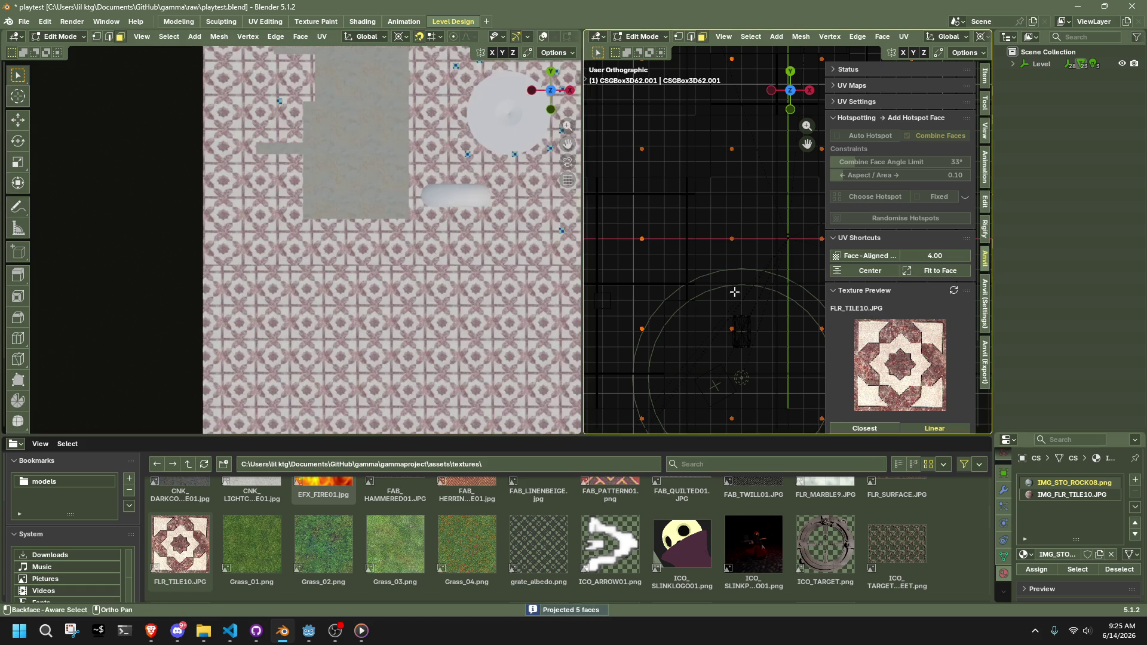
pyautogui.click(851, 273)
pyautogui.moveTo(931, 255)
pyautogui.mouseDown()
pyautogui.moveTo(919, 256)
pyautogui.moveTo(935, 255)
pyautogui.mouseUp()
pyautogui.write('3.91')
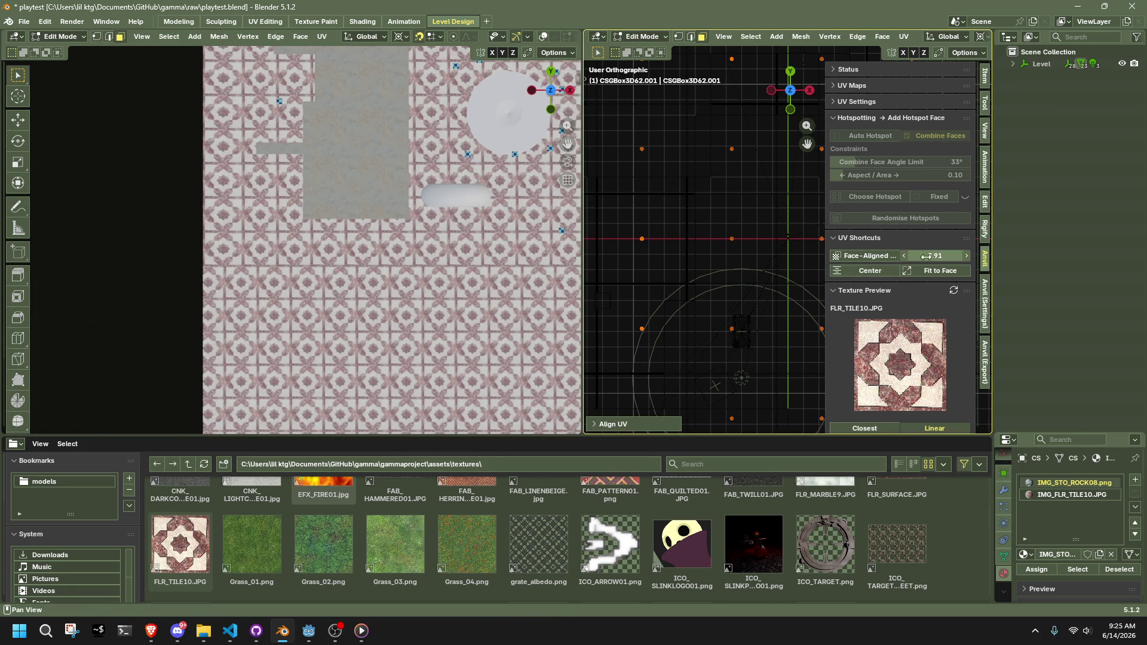
# Check the re-tiled floor from the top view, then return to Object Mode
pyautogui.keyDown('shift'); pyautogui.moveTo(609, 288); pyautogui.dragTo(587, 282, button='middle'); pyautogui.keyUp('shift')
pyautogui.press('KP_7')
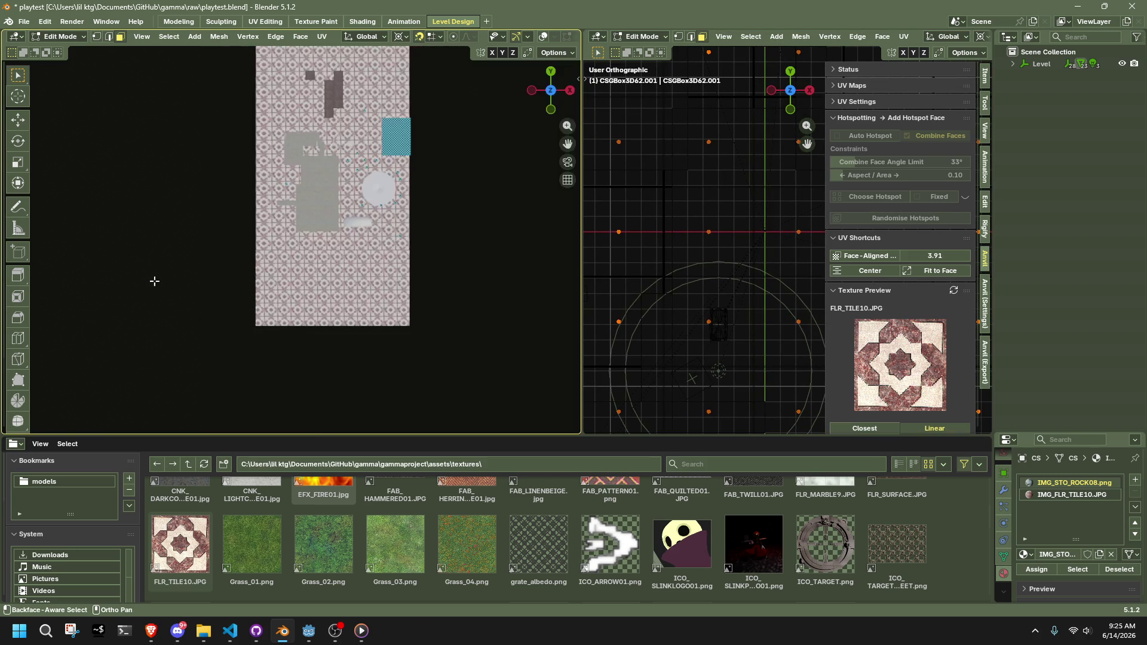
pyautogui.scroll(2, 246, 294)
pyautogui.scroll(1, 246, 294)
pyautogui.keyDown('ctrl'); pyautogui.hscroll(-3, 245, 294); pyautogui.keyUp('ctrl')
pyautogui.press('Tab')
pyautogui.keyDown('shift'); pyautogui.scroll(-2, 224, 277); pyautogui.keyUp('shift')
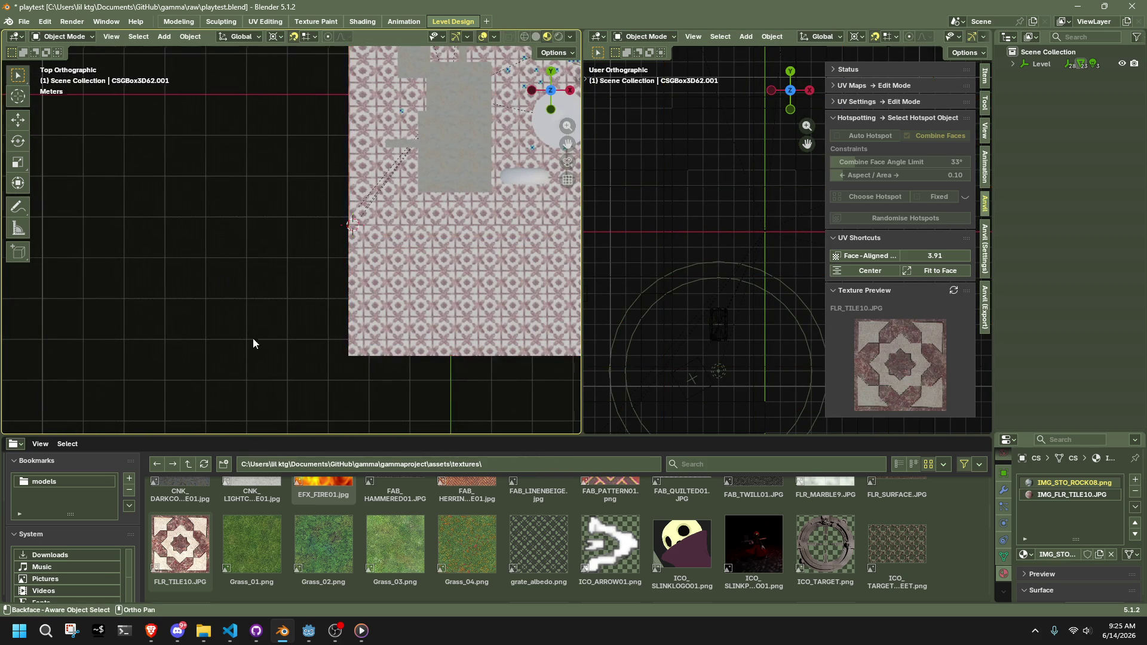
# Orbit around the tiled floor in perspective to inspect the level
pyautogui.moveTo(253, 286)
pyautogui.keyDown('shift'); pyautogui.mouseDown(button='middle')
pyautogui.moveTo(223, 378)
pyautogui.moveTo(465, 256)
pyautogui.moveTo(141, 248)
pyautogui.moveTo(410, 299)
pyautogui.moveTo(265, 381)
pyautogui.moveTo(233, 312)
pyautogui.moveTo(213, 313)
pyautogui.moveTo(428, 332)
pyautogui.moveTo(406, 300)
pyautogui.moveTo(409, 279)
pyautogui.moveTo(486, 273)
pyautogui.moveTo(519, 287)
pyautogui.moveTo(546, 354)
pyautogui.moveTo(372, 343)
pyautogui.moveTo(406, 392)
pyautogui.moveTo(375, 47)
pyautogui.moveTo(591, 105)
pyautogui.moveTo(296, 235)
pyautogui.moveTo(69, 142)
pyautogui.moveTo(93, 142)
pyautogui.moveTo(27, 92)
pyautogui.moveTo(67, 98)
pyautogui.moveTo(281, 202)
pyautogui.moveTo(421, 100)
pyautogui.moveTo(325, 288)
pyautogui.moveTo(380, 332)
pyautogui.moveTo(61, 322)
pyautogui.moveTo(486, 302)
pyautogui.moveTo(269, 317)
pyautogui.moveTo(412, 330)
pyautogui.moveTo(462, 263)
pyautogui.moveTo(282, 268)
pyautogui.moveTo(302, 290)
pyautogui.mouseUp(button='middle'); pyautogui.keyUp('shift')
pyautogui.press('KP_5')
pyautogui.press('Tab')
pyautogui.press('Tab')
pyautogui.scroll(-6, 461, 263)
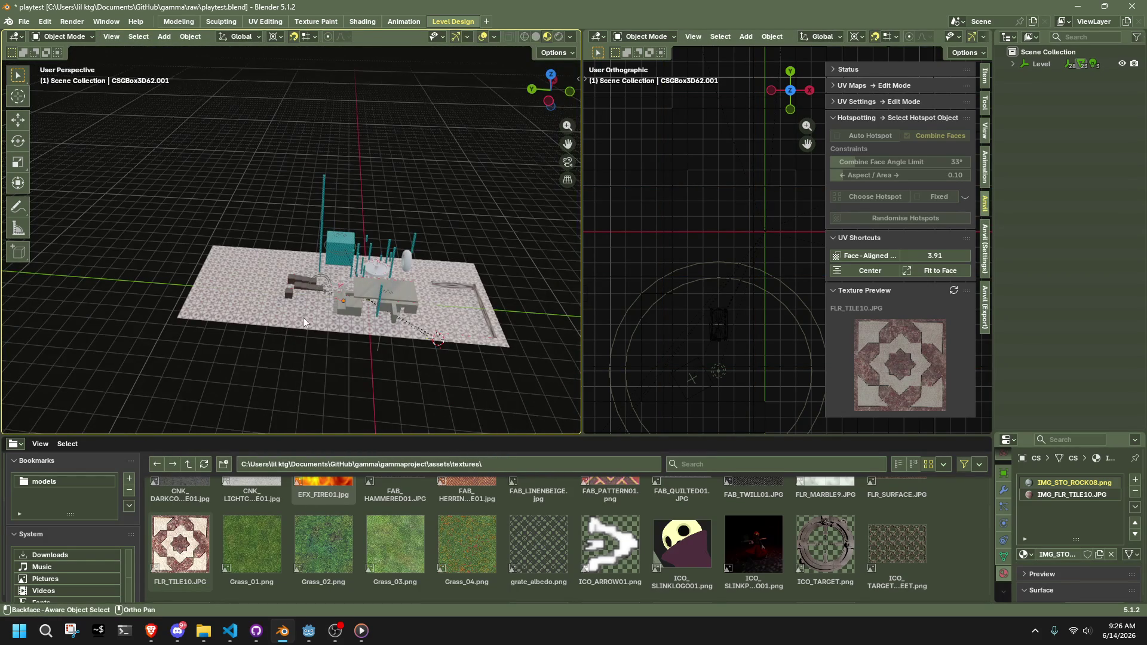
pyautogui.scroll(5, 317, 313)
pyautogui.moveTo(272, 200)
pyautogui.mouseDown(button='middle')
pyautogui.moveTo(437, 202)
pyautogui.moveTo(341, 176)
pyautogui.mouseUp(button='middle')
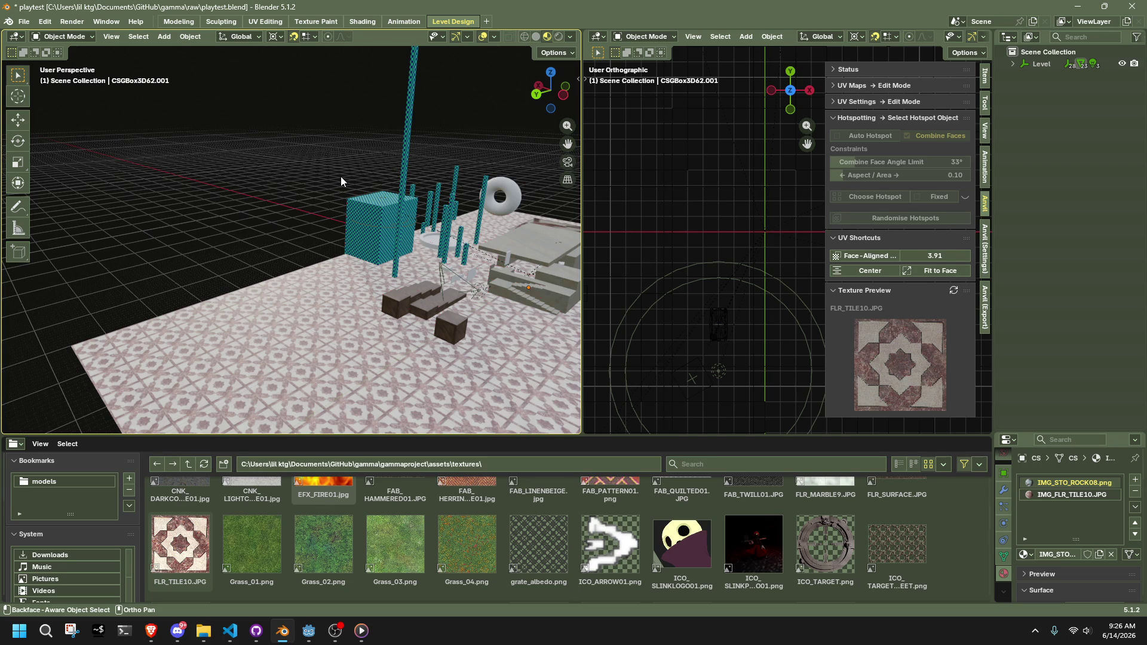
# Save playtest.blend and switch over to the web browser
pyautogui.hotkey('ctrl', 's')
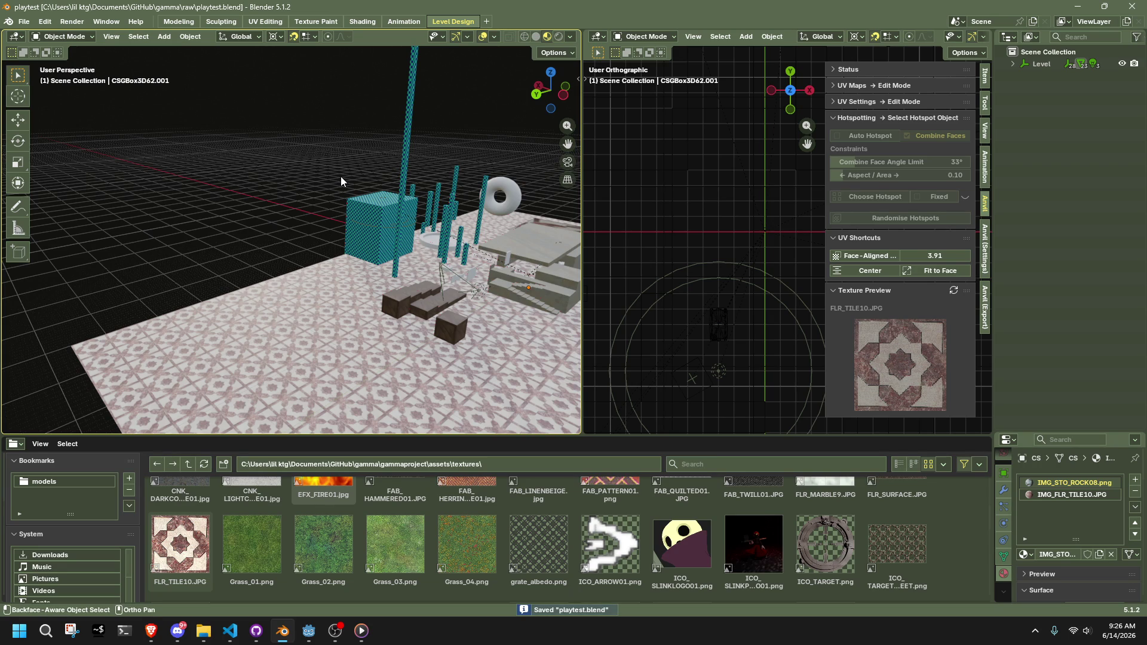
pyautogui.moveTo(241, 216)
pyautogui.mouseDown(button='middle')
pyautogui.moveTo(426, 314)
pyautogui.moveTo(148, 282)
pyautogui.mouseUp(button='middle')
pyautogui.scroll(5, 350, 324)
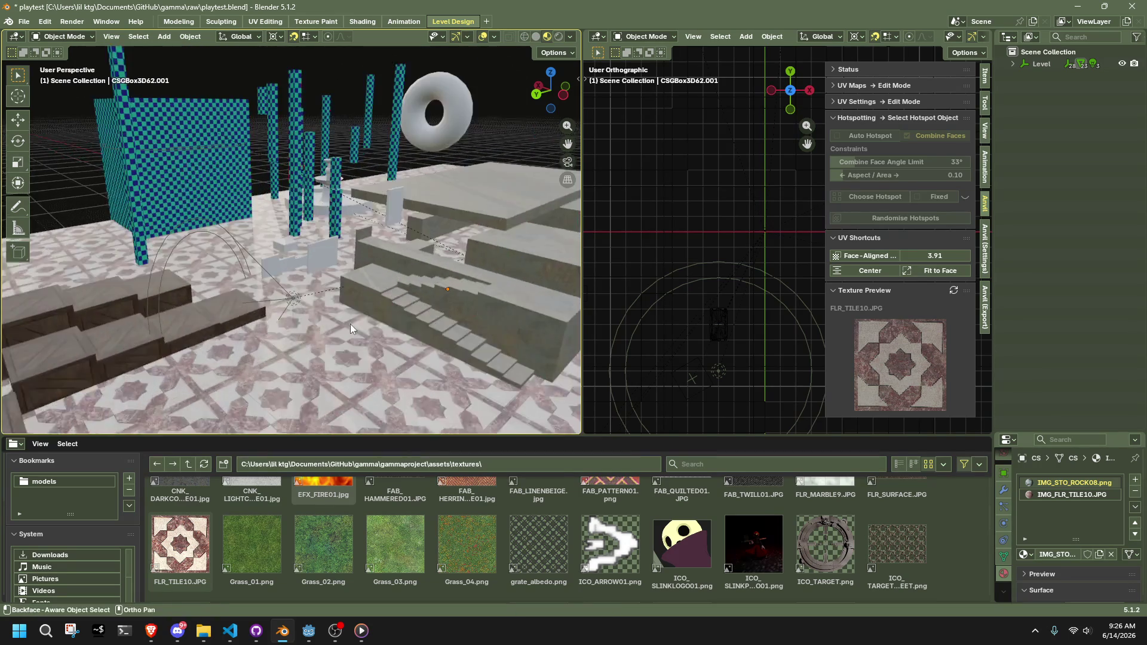
pyautogui.scroll(3, 332, 511)
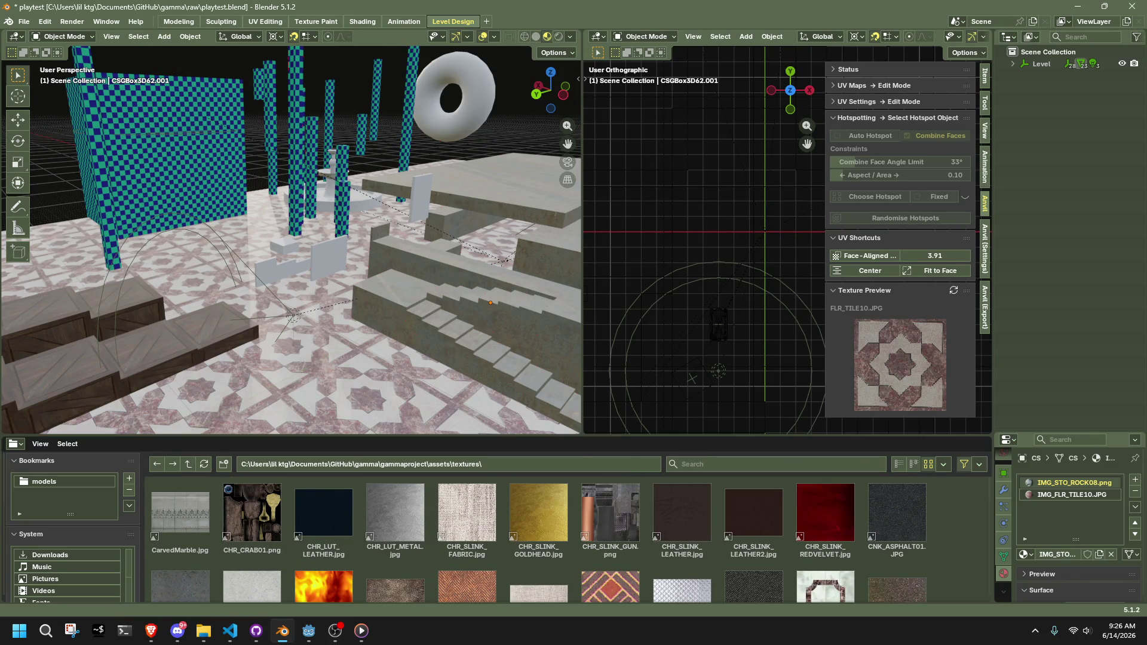
pyautogui.hotkey('alt', 'Tab')
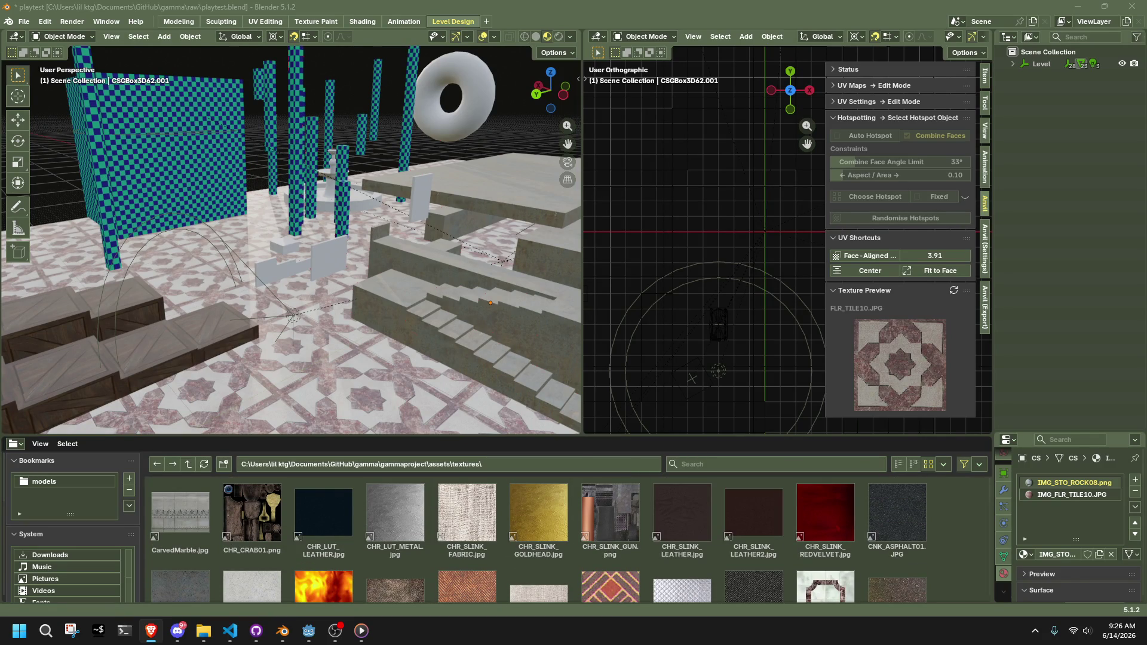